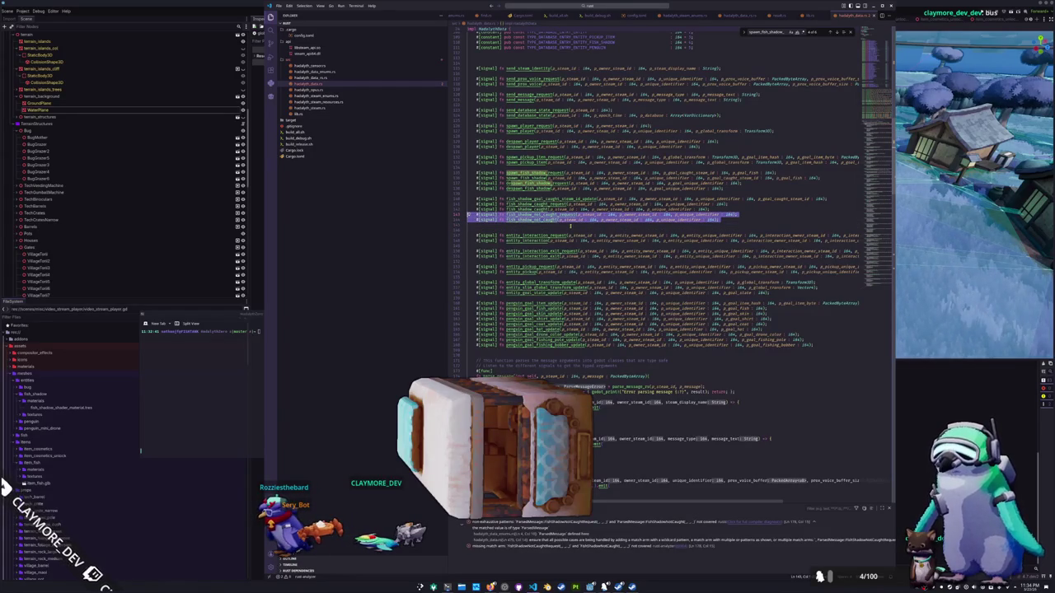
Step: Duplicate the FishShadowCaughtRequest and FishShadowCaught match arms below the originals
scroll(570, 225, down, 3)
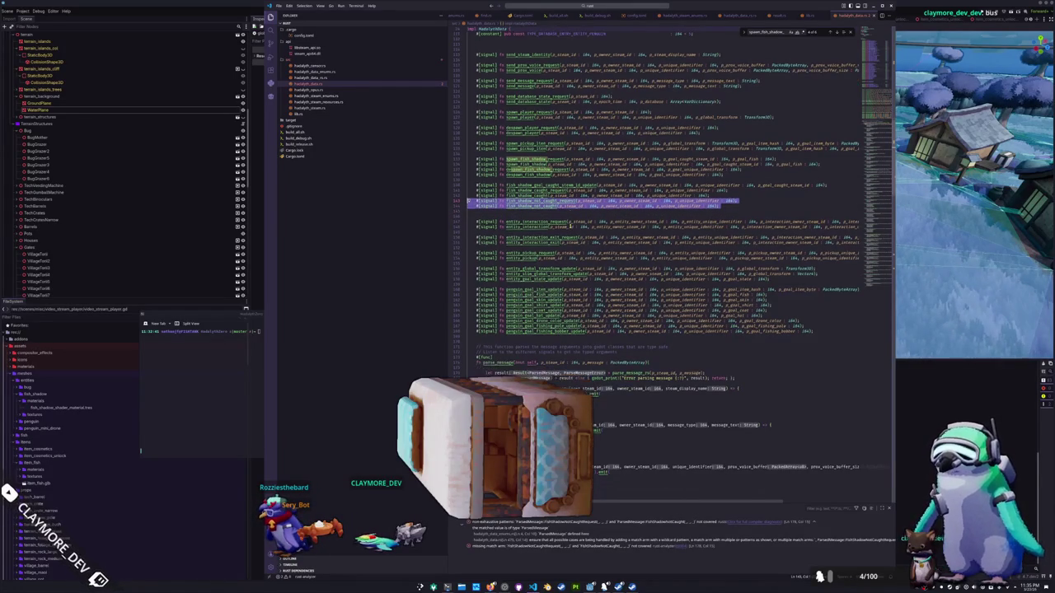
scroll(659, 206, up, 3)
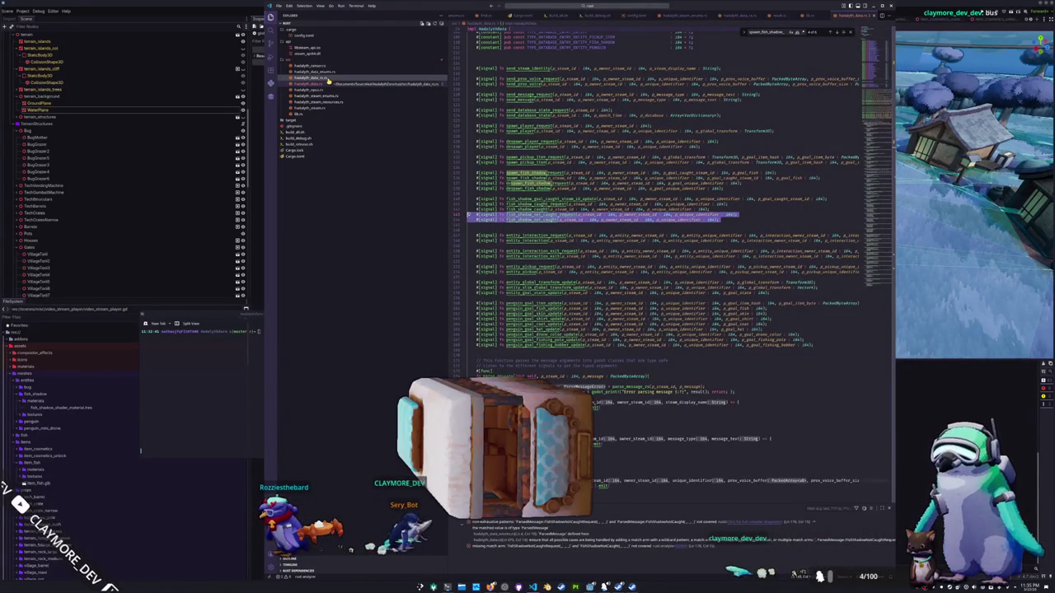
scroll(659, 206, down, 7)
scroll(659, 206, up, 2)
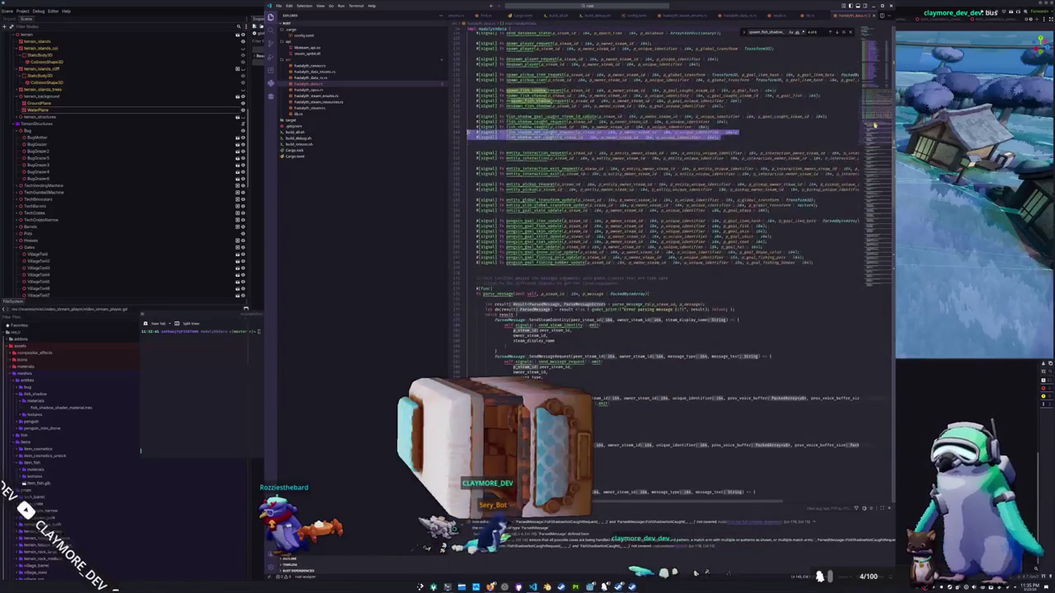
mouse_move(544, 272)
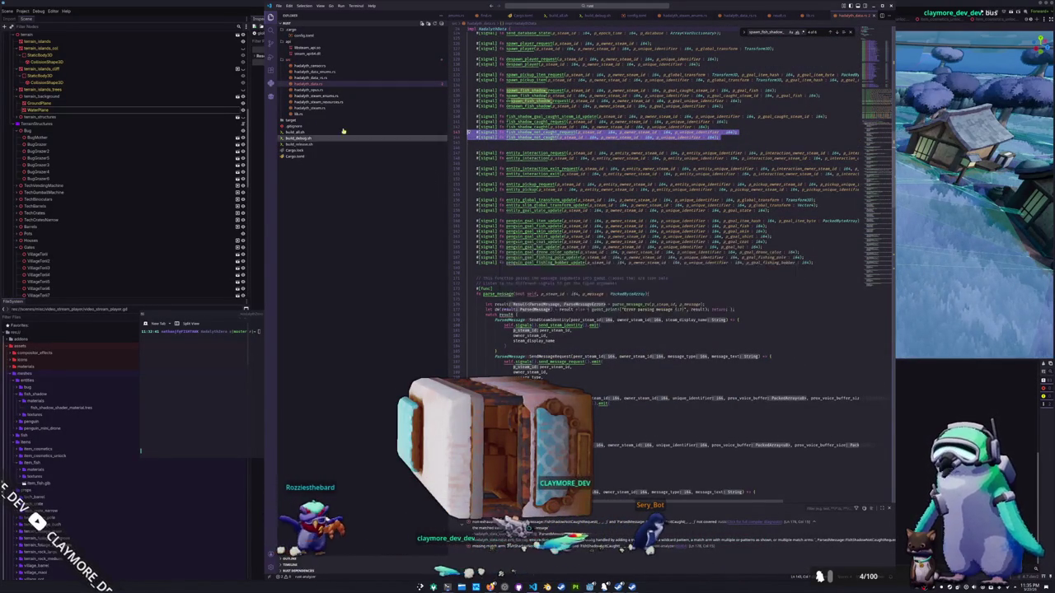
scroll(506, 335, down, 10)
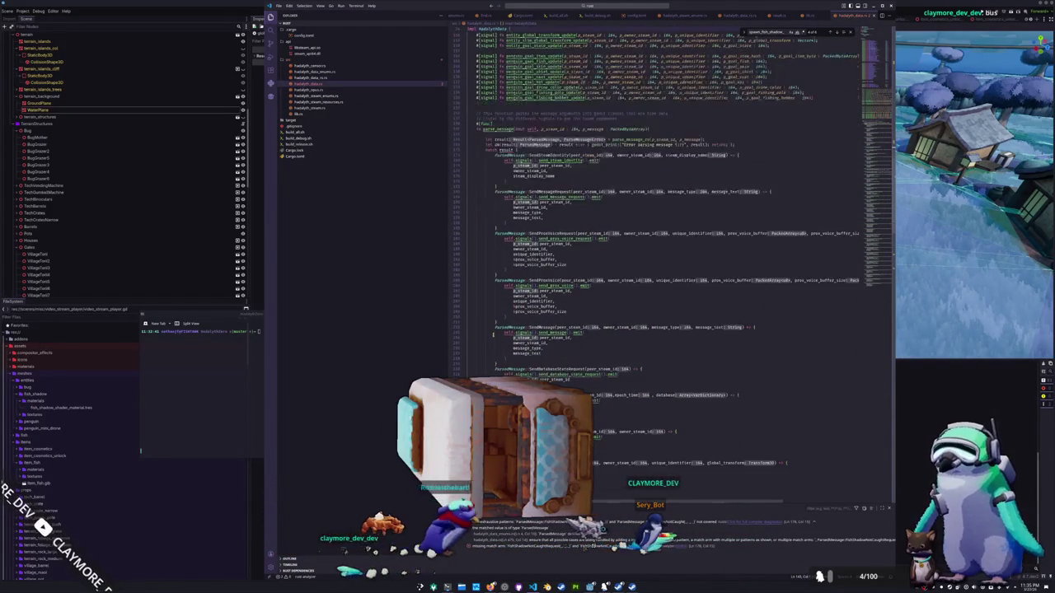
scroll(505, 336, down, 15)
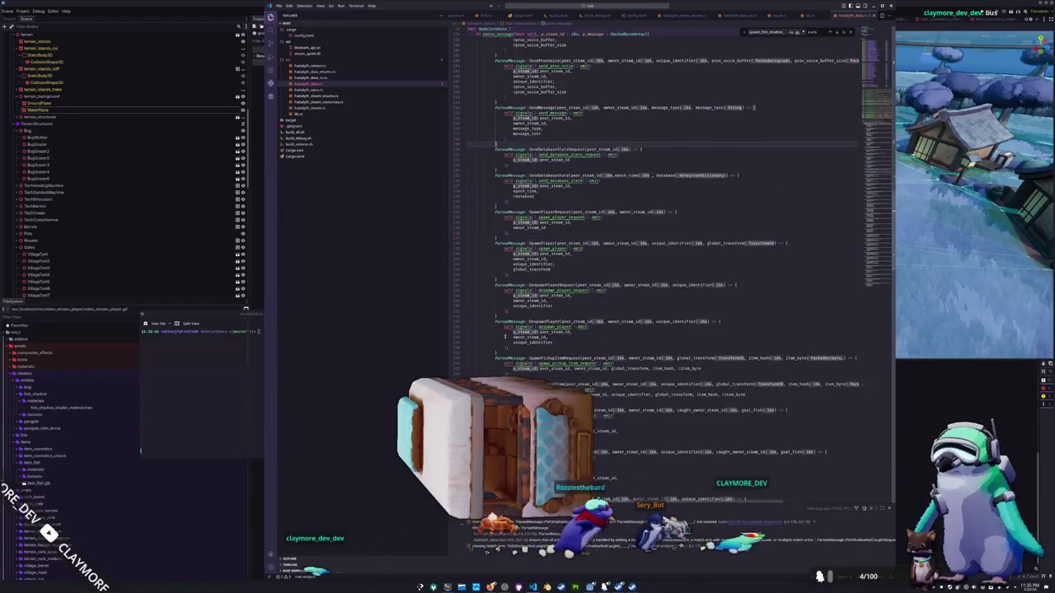
scroll(505, 338, down, 9)
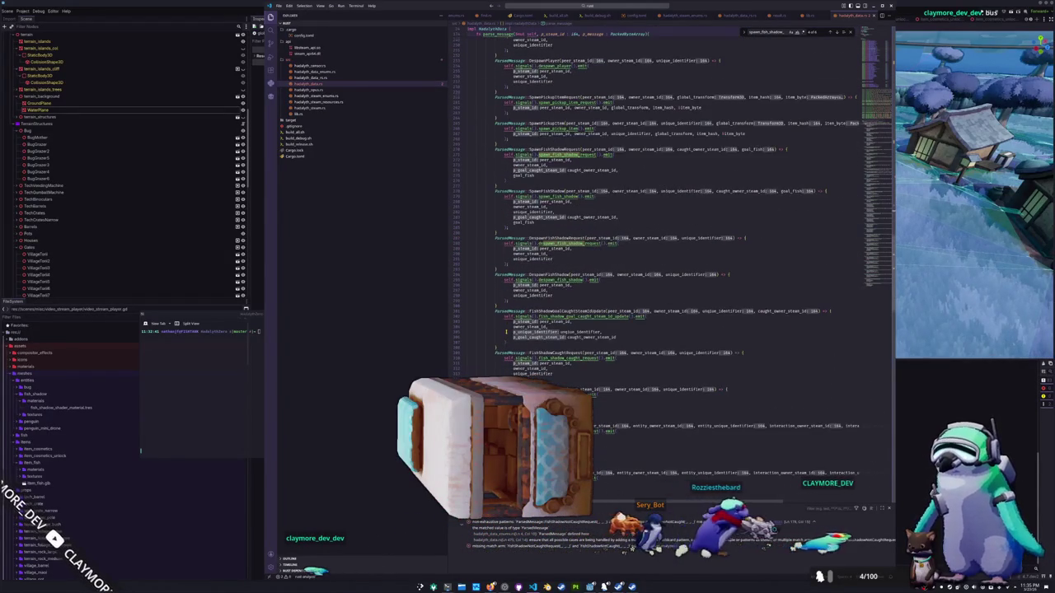
scroll(506, 332, down, 2)
scroll(506, 356, down, 2)
drag(503, 365, 442, 299)
click(500, 365)
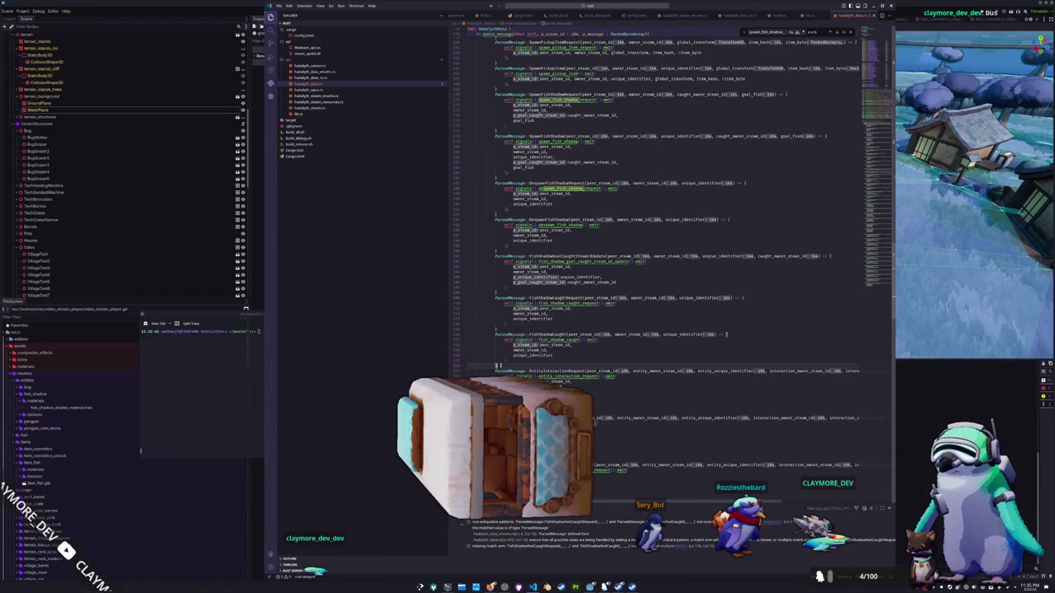
key(ctrl+v)
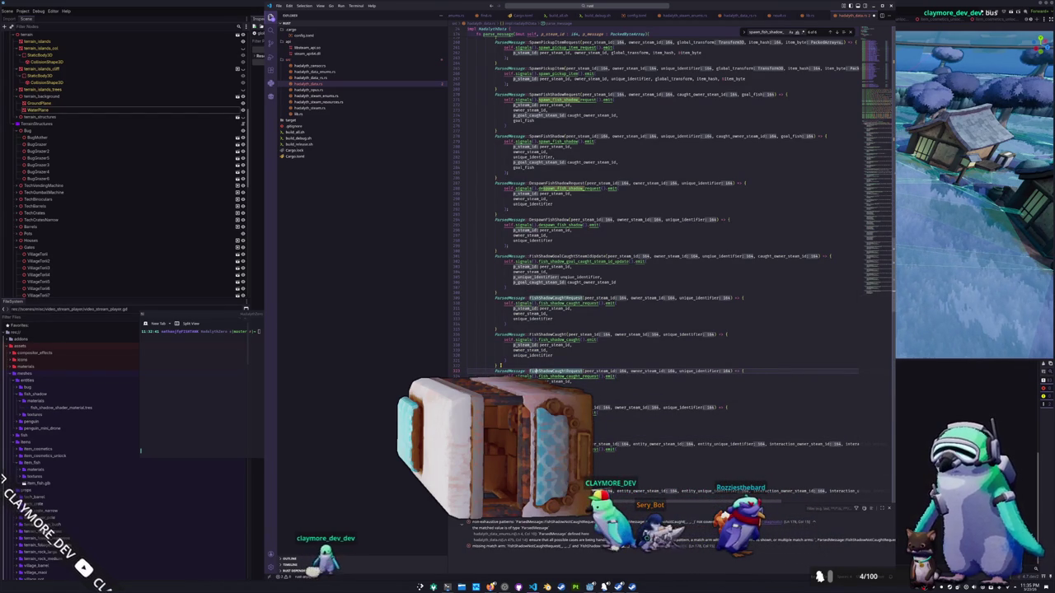
Step: Rename the pasted arms to FishShadowNotCaughtRequest and FishShadowNotCaught
text(Not)
click(544, 407)
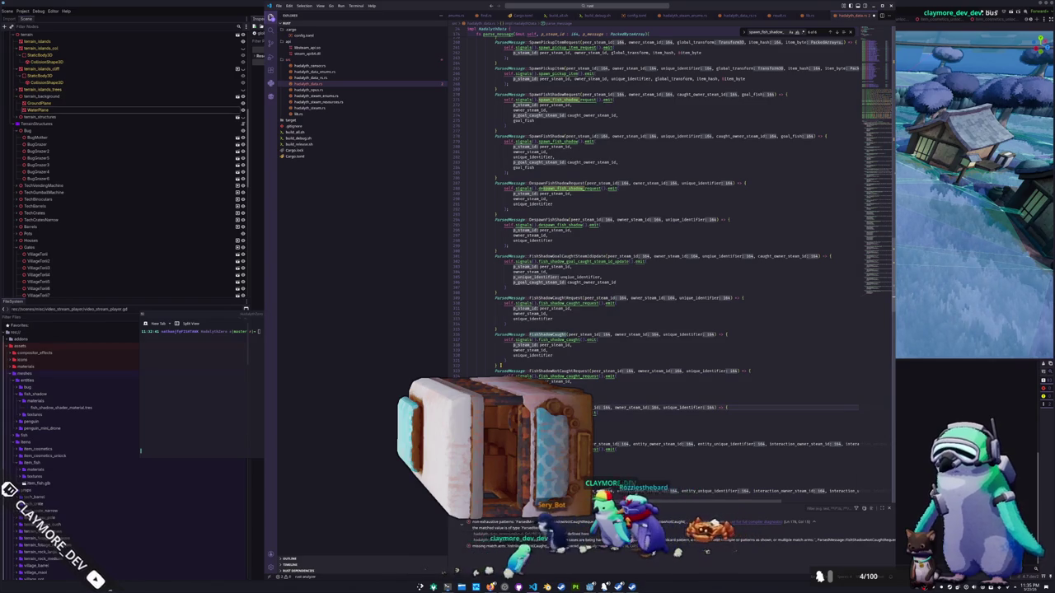
text(Not)
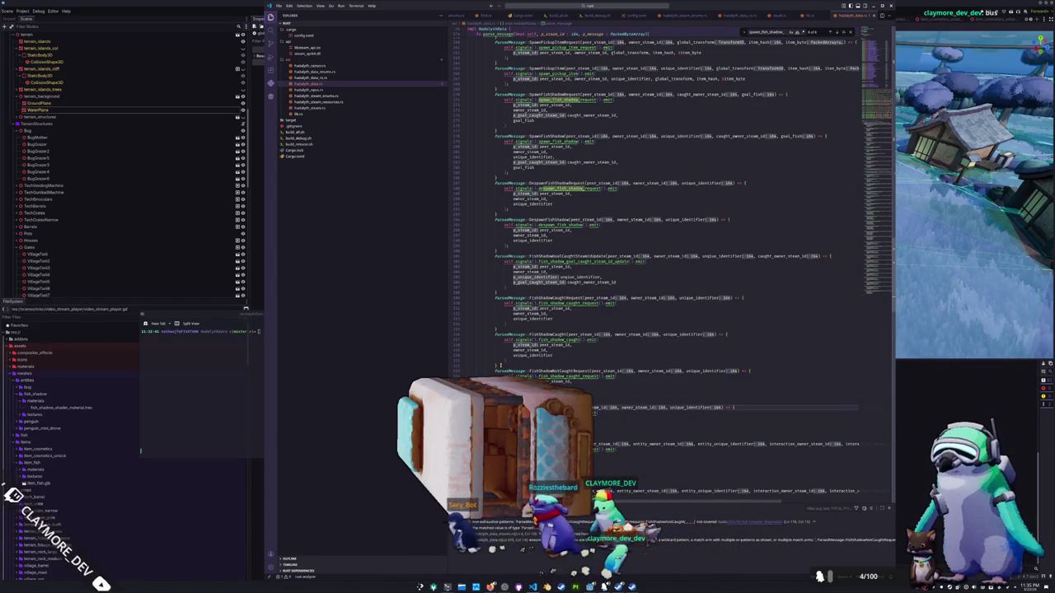
mouse_move(519, 256)
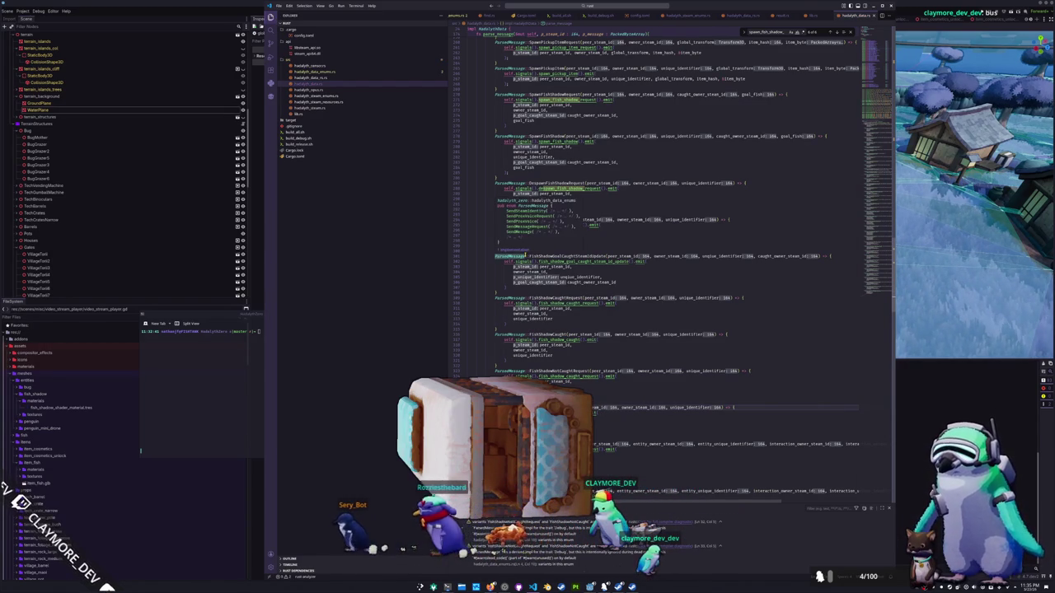
click(323, 77)
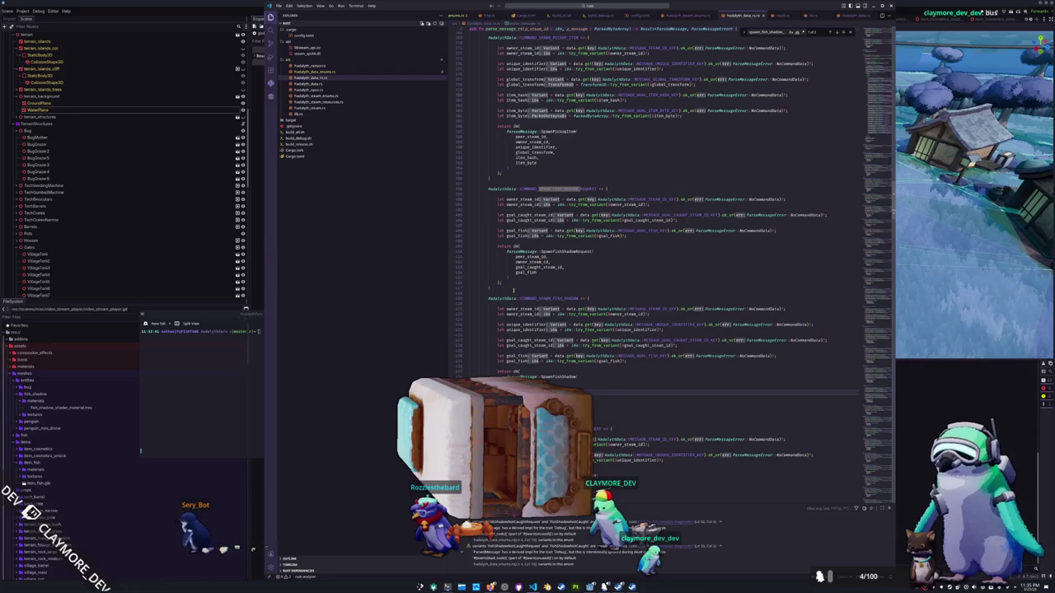
Step: Paste the fish-shadow parsing arms and rename the request command to COMMAND_NOT_CAUGHT_FISH_SHADOW_REQUEST
scroll(516, 287, down, 15)
scroll(504, 317, down, 13)
drag(495, 412, 488, 247)
scroll(488, 247, down, 2)
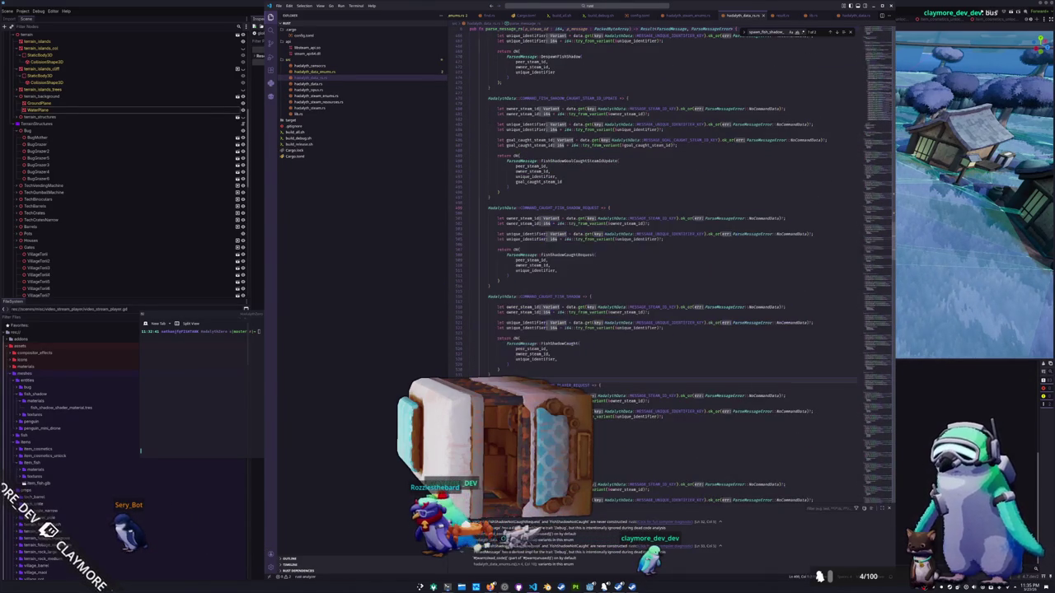
key(ctrl+v)
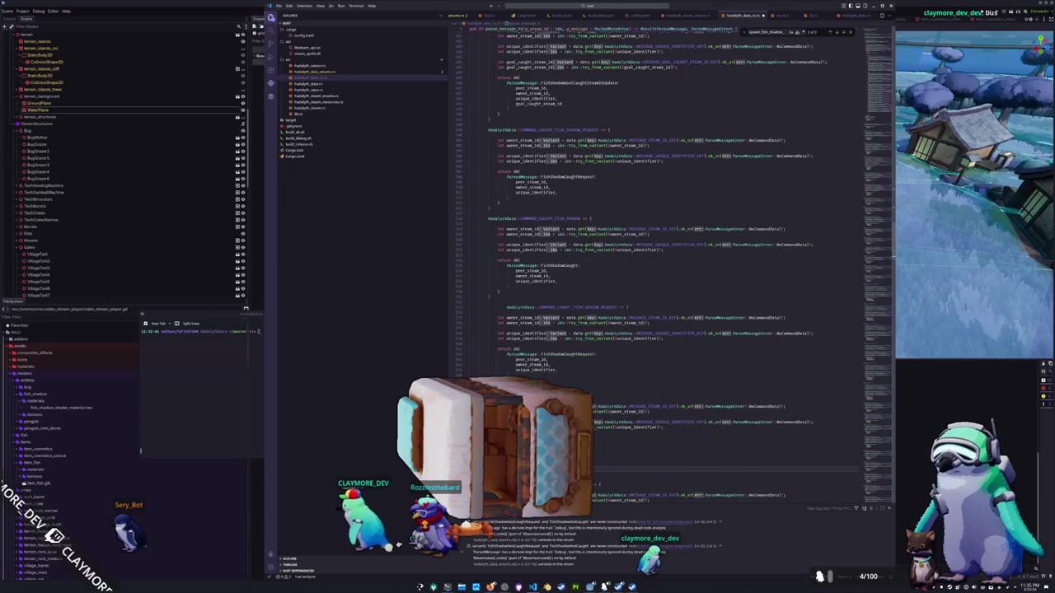
click(490, 308)
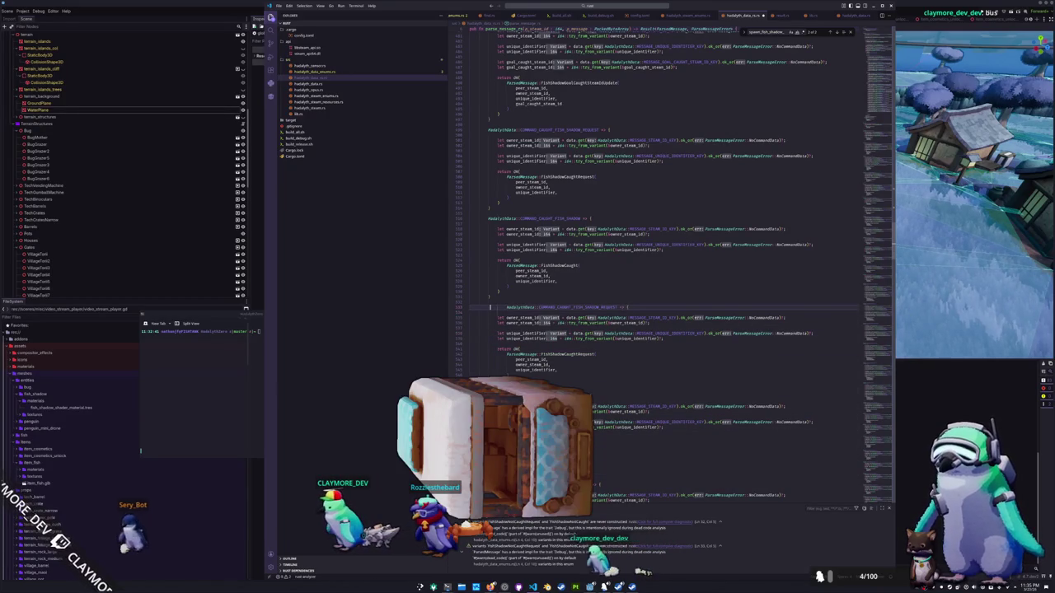
double_click(560, 308)
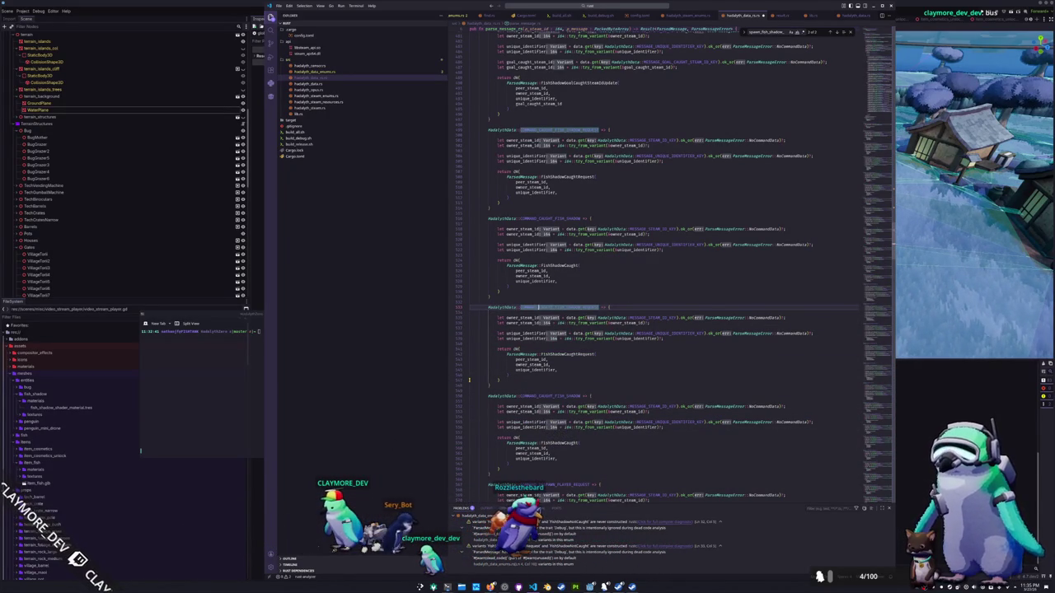
key(ctrl+v)
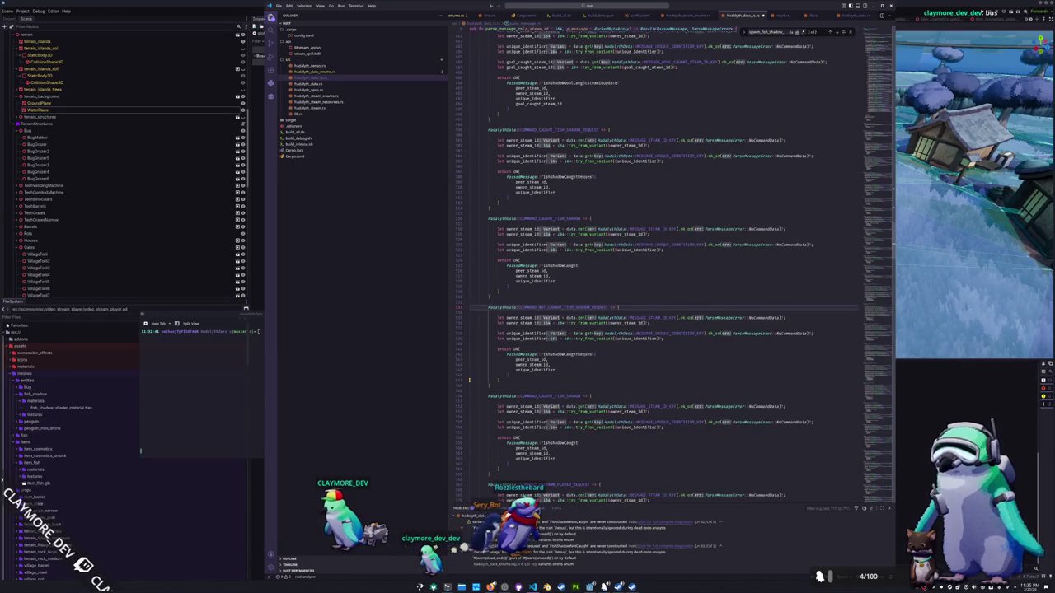
Step: Make the pasted arms build FishShadowNotCaughtRequest and FishShadowNotCaught messages
double_click(538, 396)
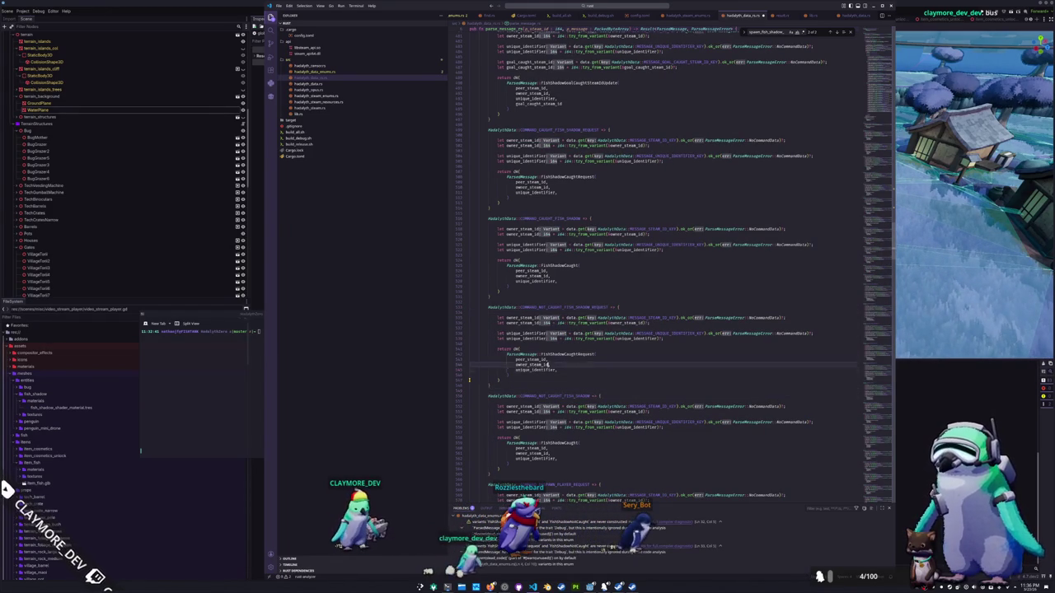
double_click(551, 355)
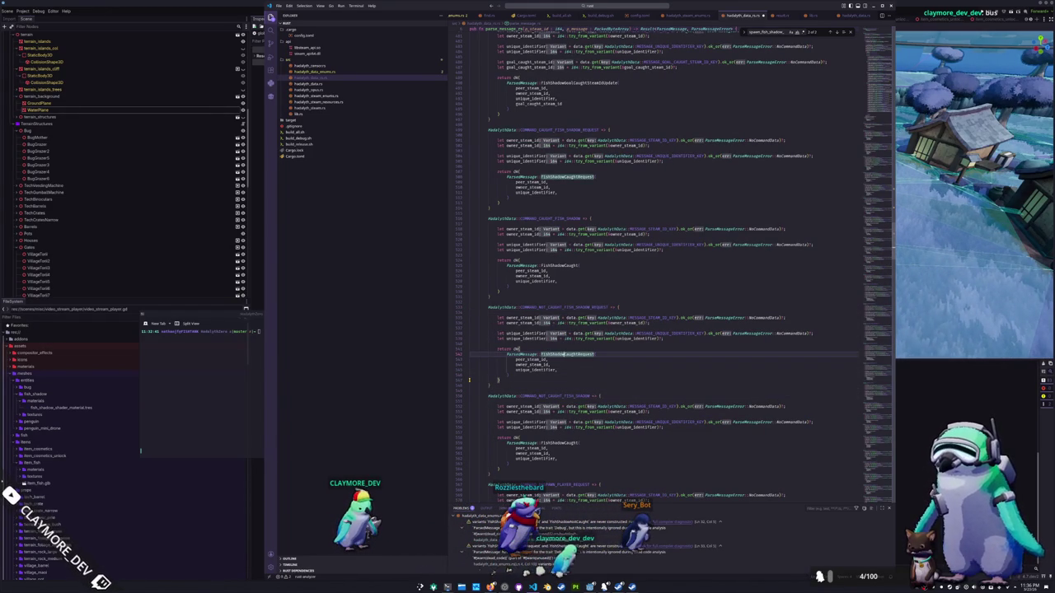
text(Not)
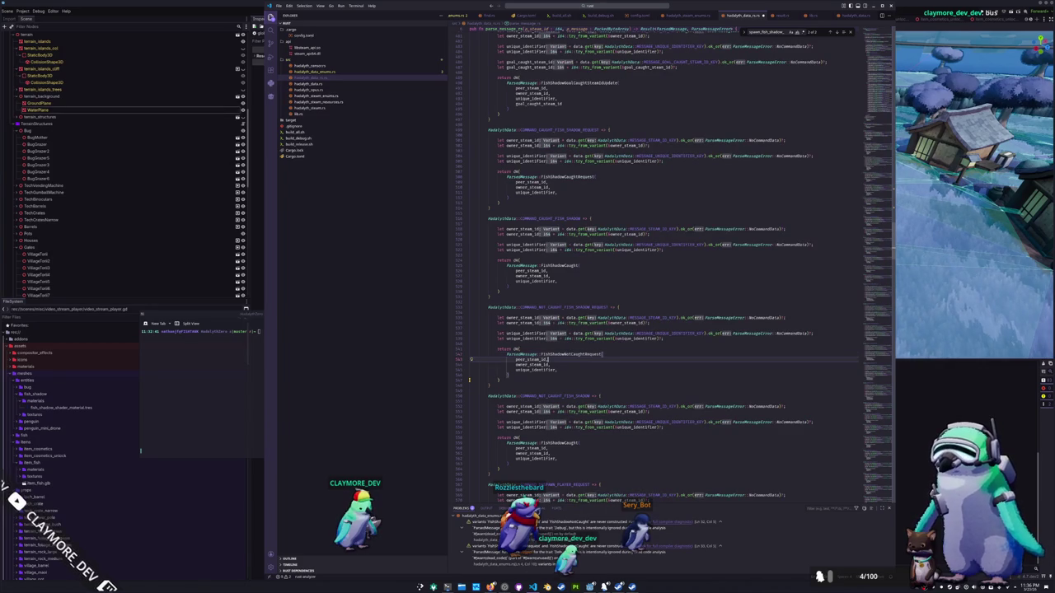
click(564, 442)
text(Not)
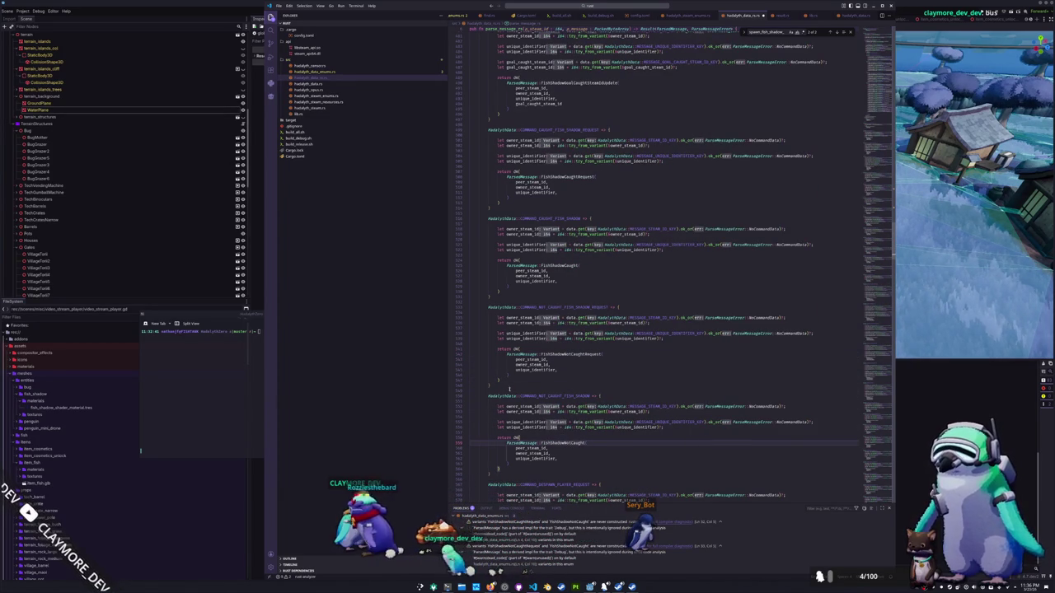
click(517, 469)
scroll(517, 469, down, 1)
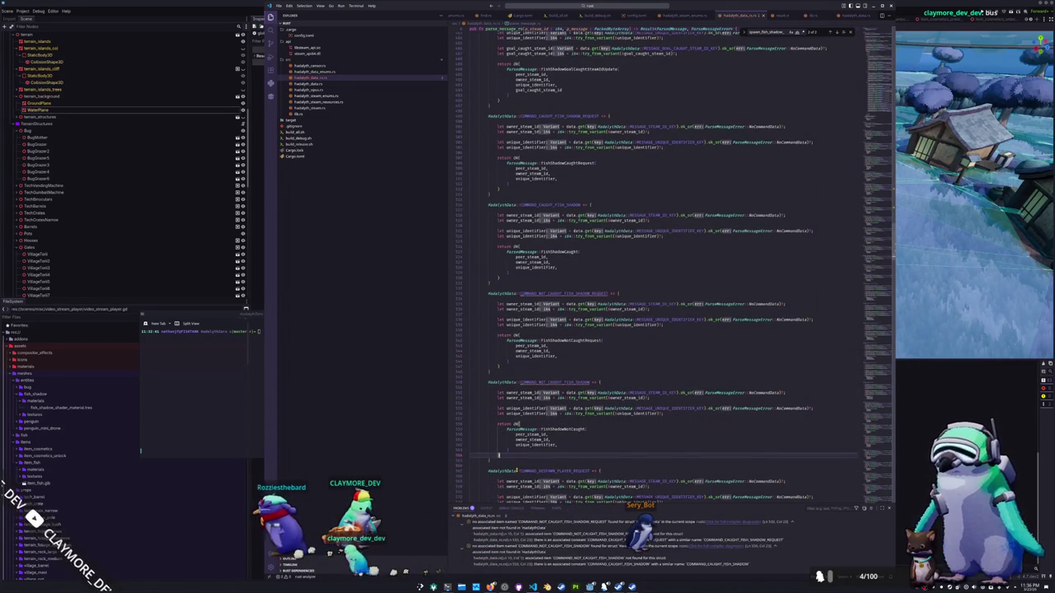
click(321, 73)
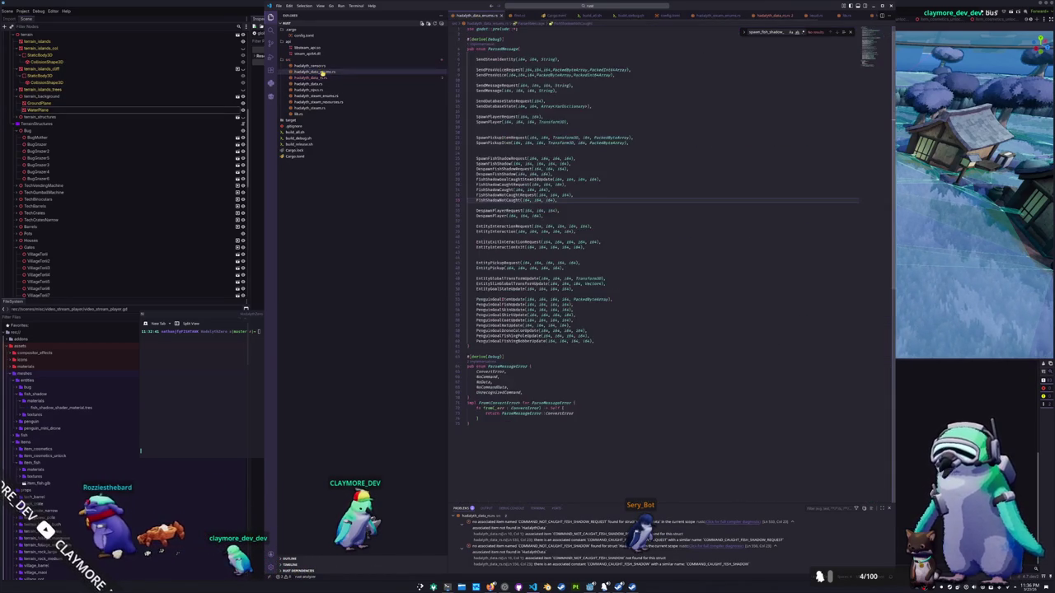
Step: Duplicate the two CAUGHT_FISH_SHADOW command constants in hadalyth_data.rs
click(317, 85)
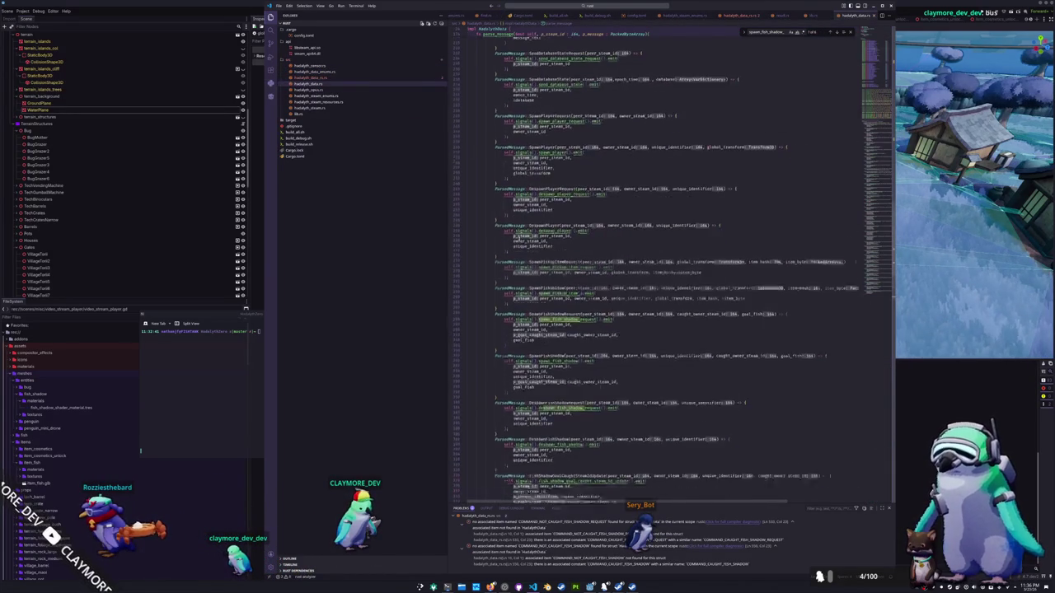
scroll(775, 173, up, 15)
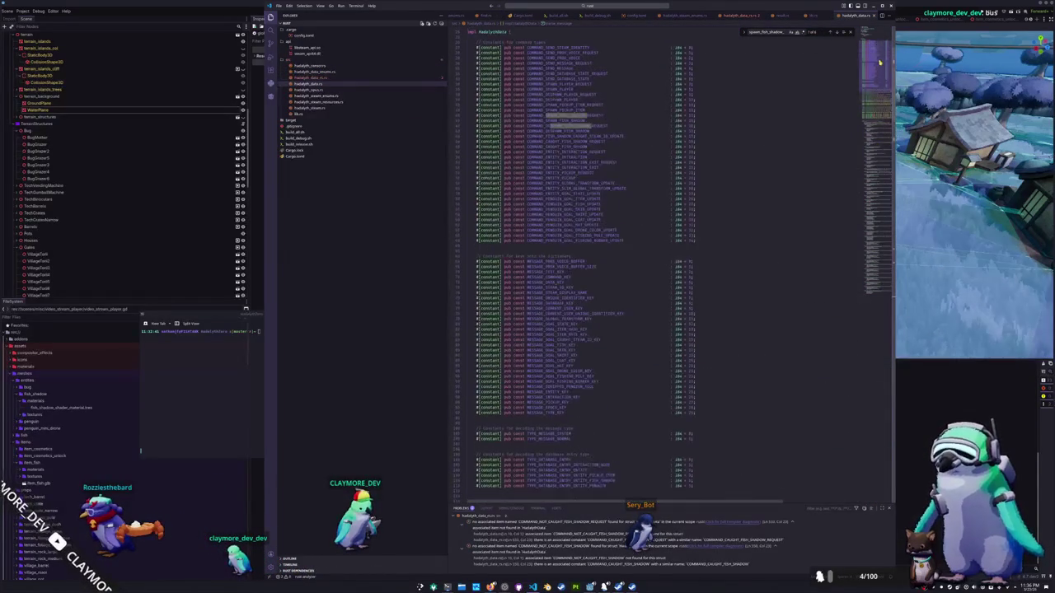
triple_click(706, 201)
click(707, 206)
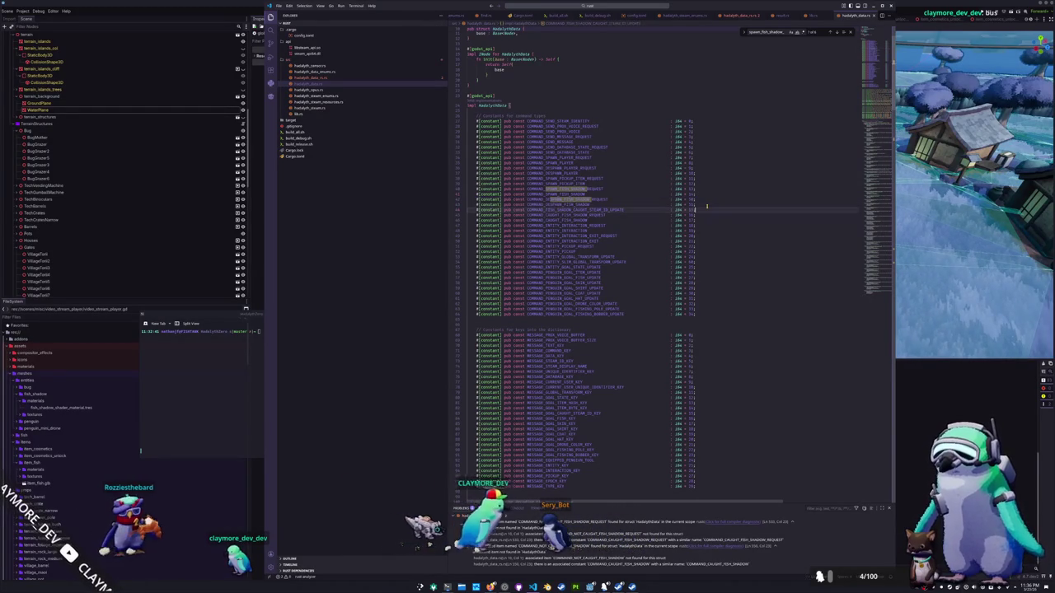
key(shift+Up)
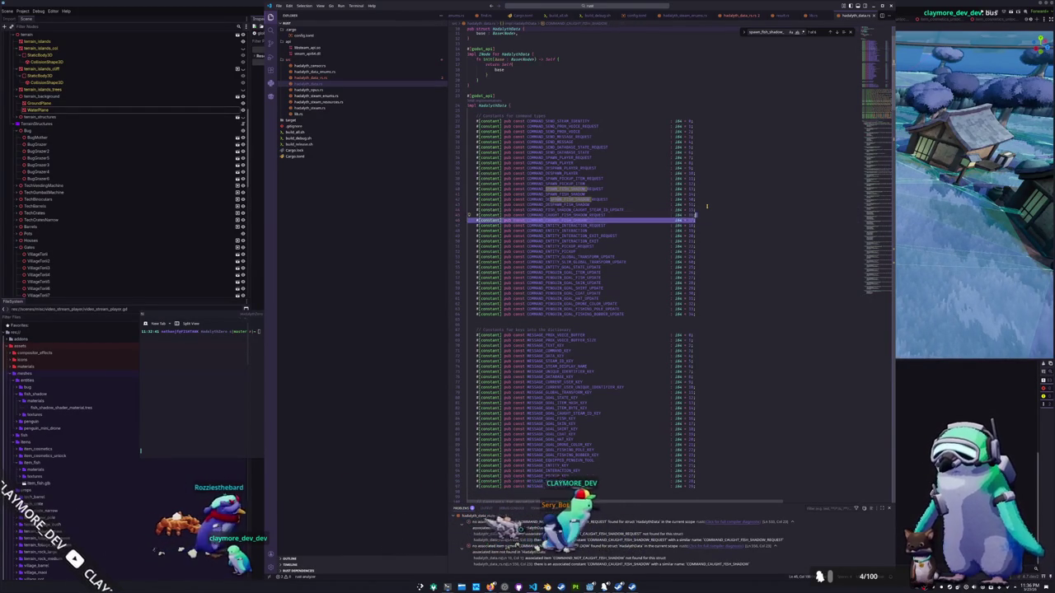
key(shift+alt+Down)
Step: Rename the duplicates to COMMAND_NOT_CAUGHT_FISH_SHADOW_REQUEST and COMMAND_NOT_CAUGHT_FISH_SHADOW
click(692, 224)
key(Down)
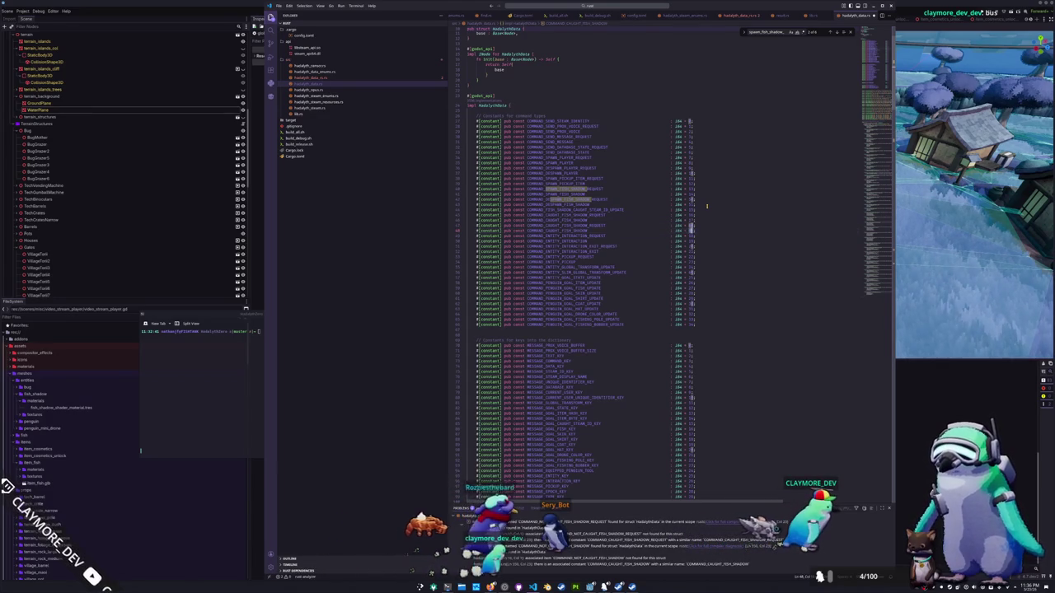
key(ctrl+alt+Up)
key(ctrl+shift+Left)
key(ctrl+shift+Left)
key(ctrl+v)
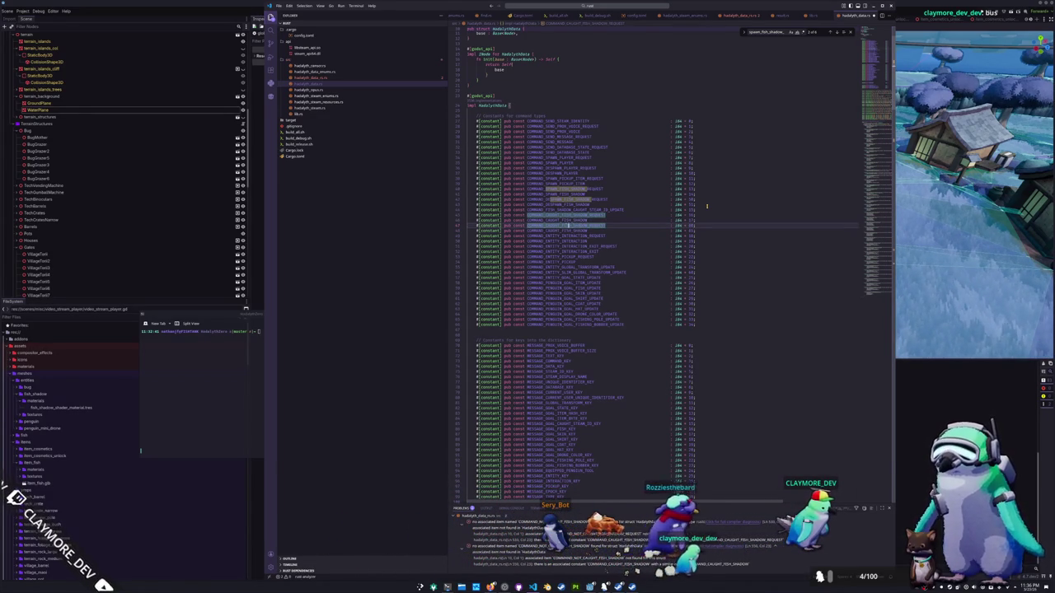
key(Escape)
text(NOT_)
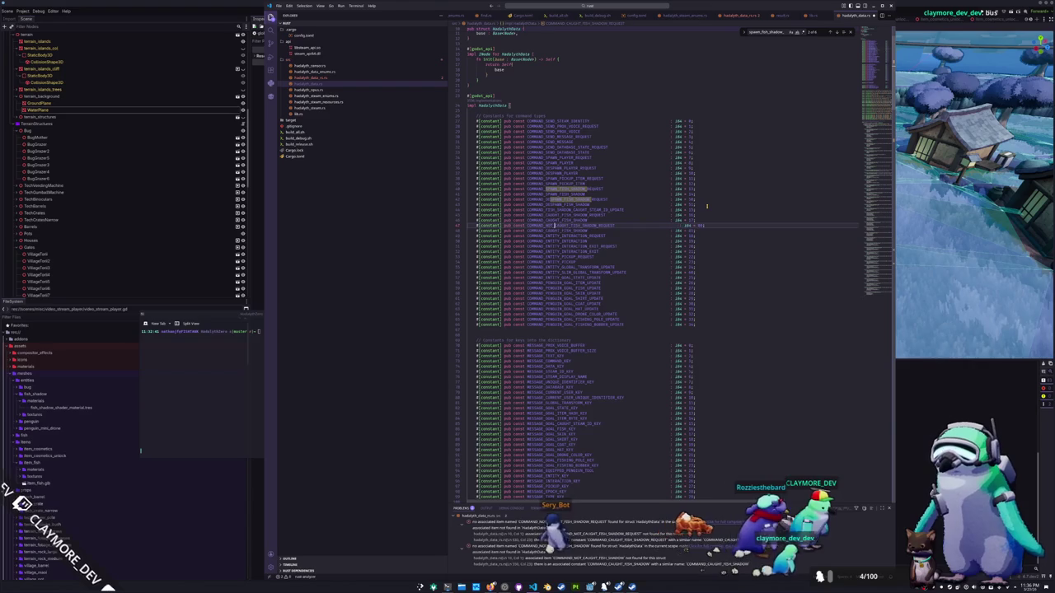
key(Down)
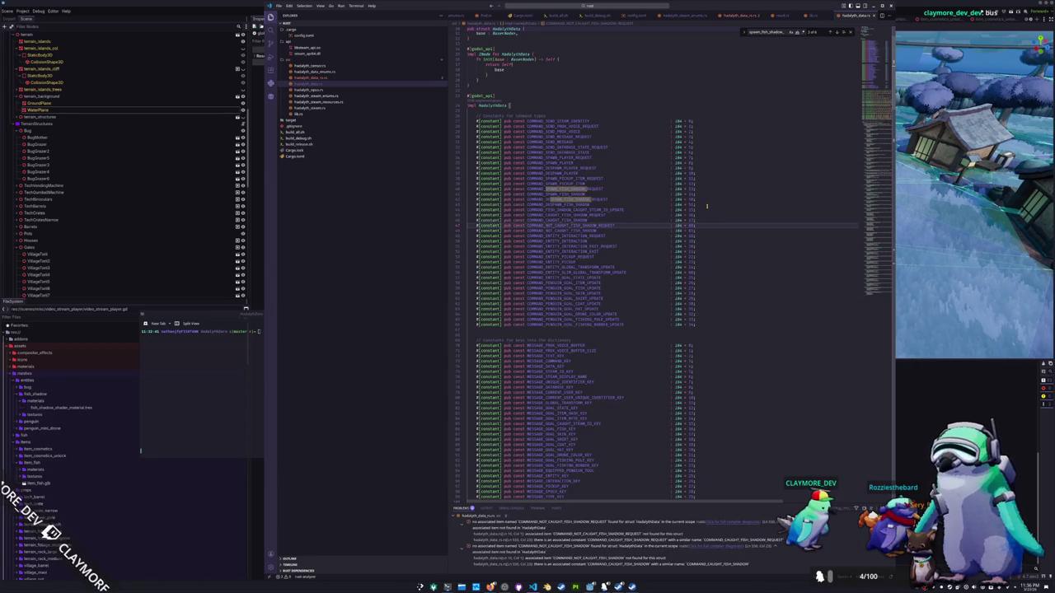
scroll(706, 206, down, 3)
scroll(670, 172, down, 20)
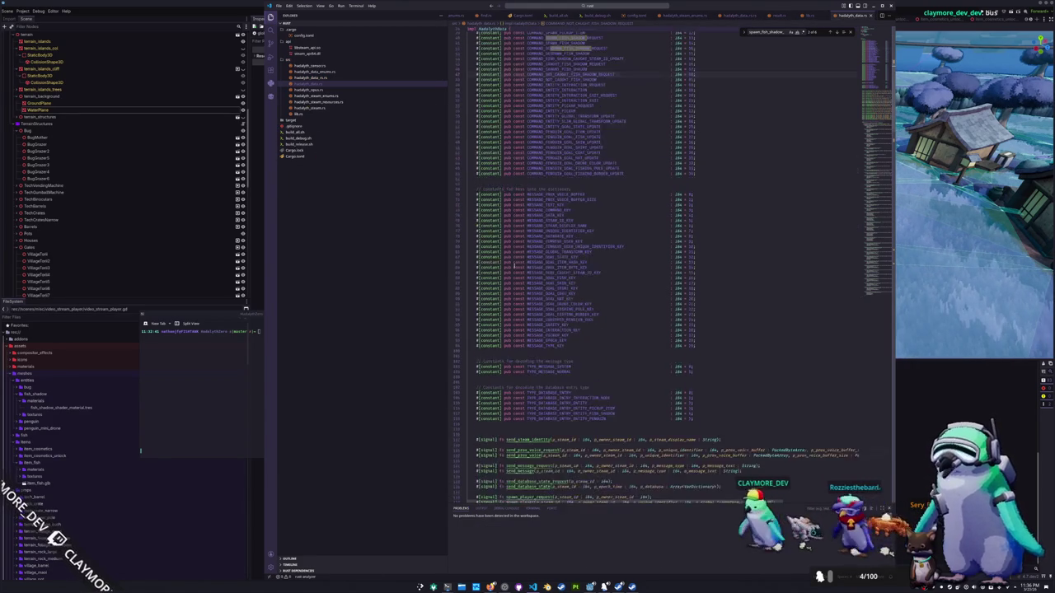
scroll(670, 247, down, 10)
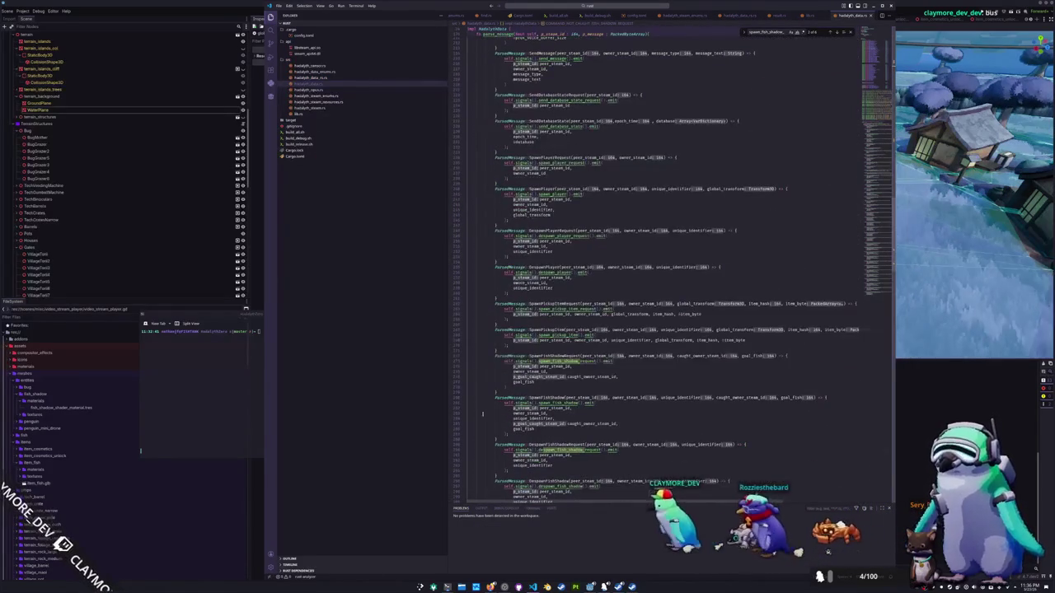
drag(315, 314, 488, 225)
Step: Run ./build_all.sh from the rust folder to build the Linux and Windows releases
text(cd rust/)
key(Return)
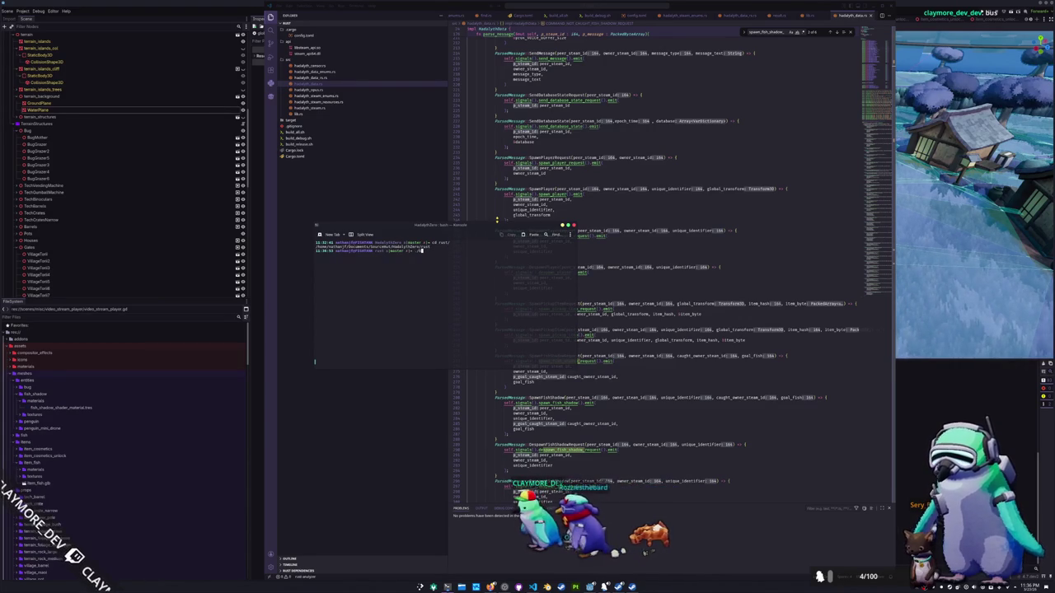
text(./bu)
key(Tab)
key(Tab)
text(_a)
key(Tab)
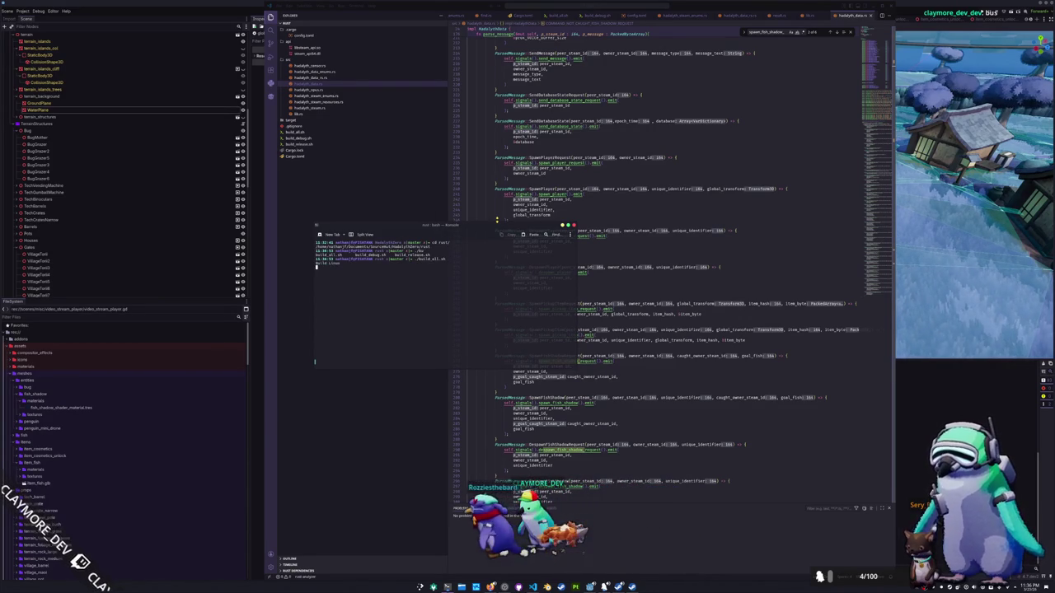
key(Return)
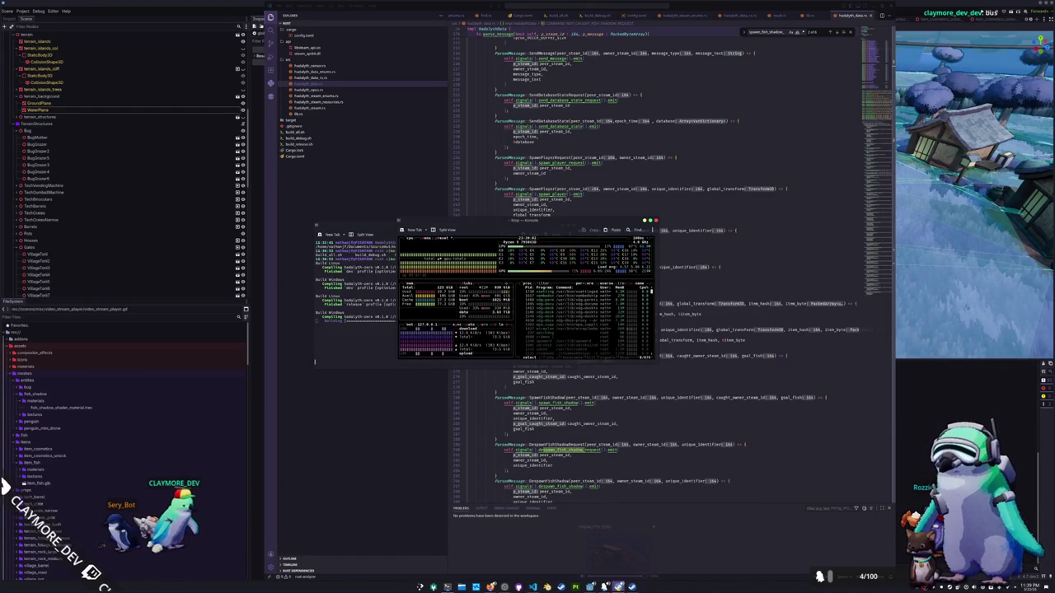
Step: Dismiss the Host Disconnected message, quit the game, and move the btop window aside
mouse_move(617, 587)
click(618, 552)
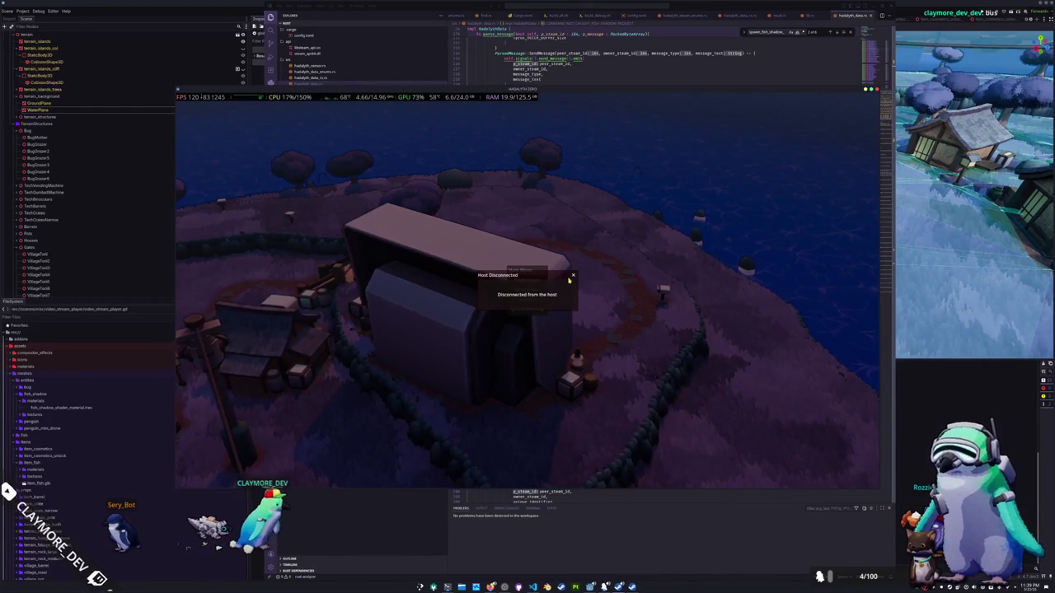
click(573, 276)
click(528, 310)
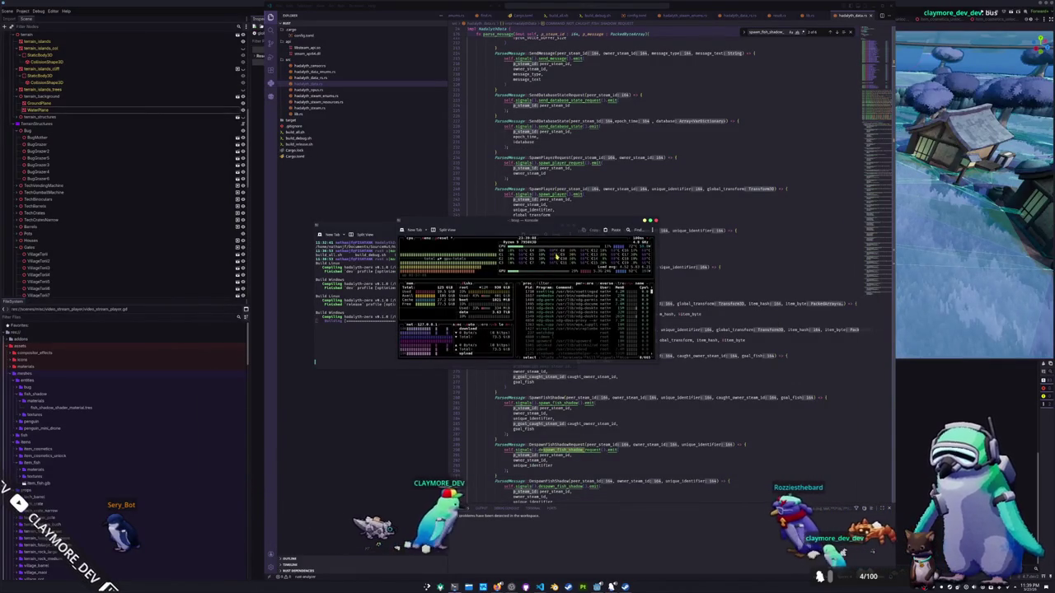
drag(517, 222, 661, 236)
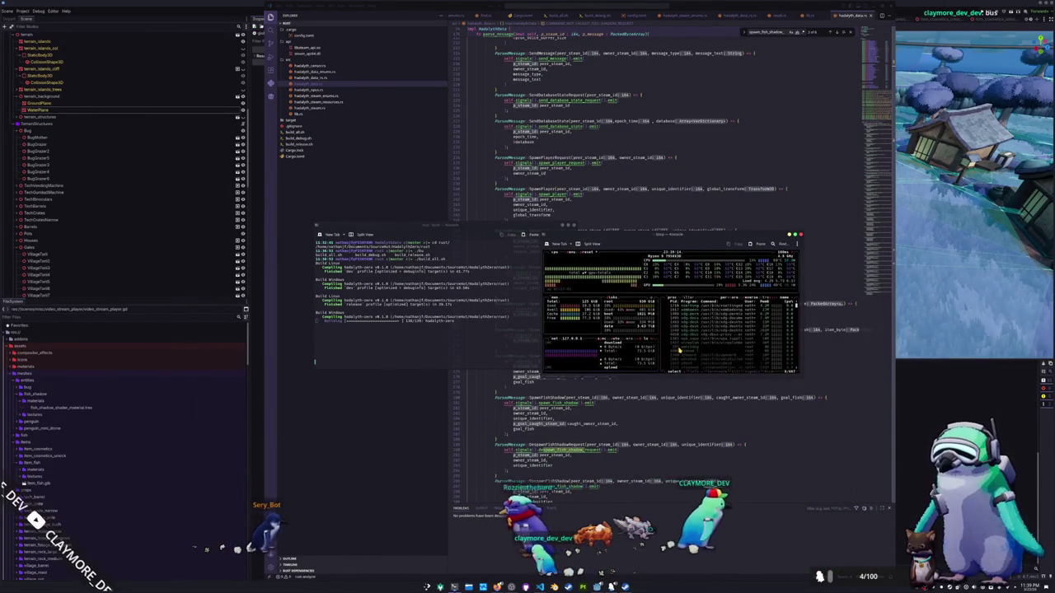
mouse_move(704, 258)
mouse_down()
mouse_move(742, 259)
mouse_move(742, 247)
mouse_up()
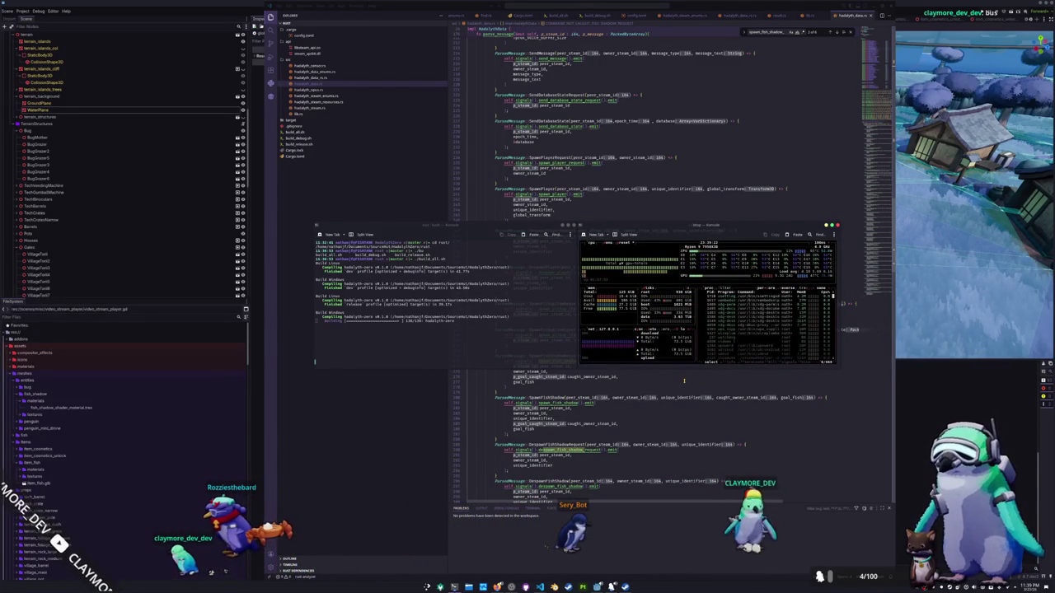
Step: Close the btop system monitor window
scroll(738, 336, down, 5)
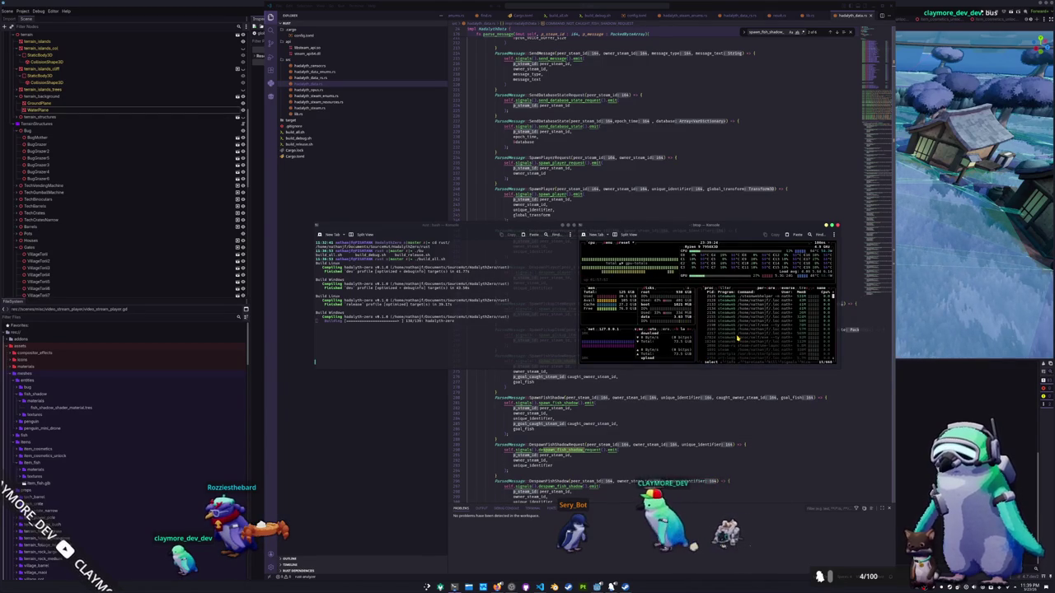
scroll(738, 338, down, 3)
scroll(737, 336, up, 5)
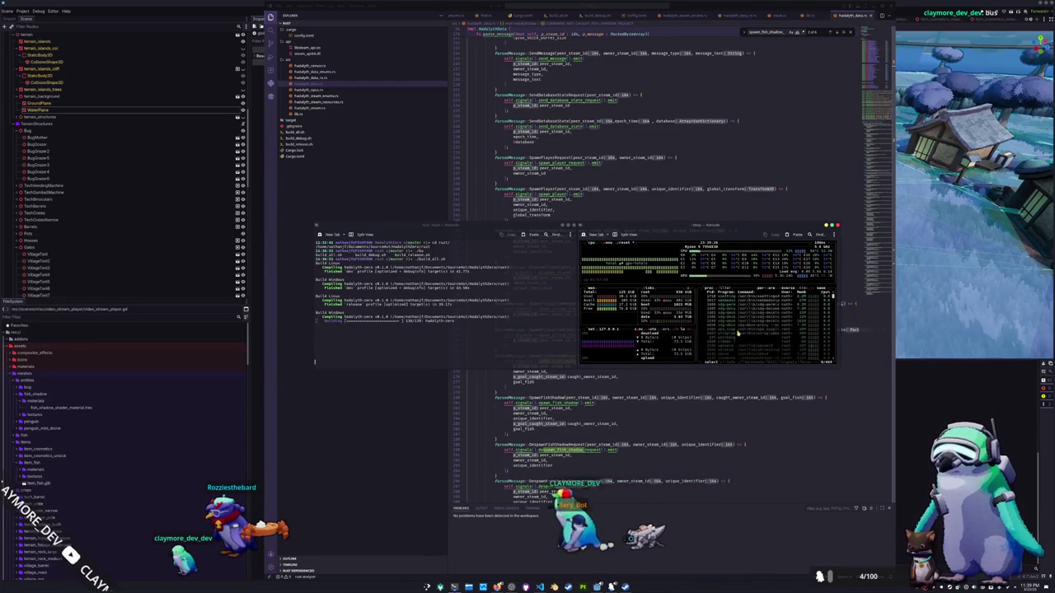
click(838, 225)
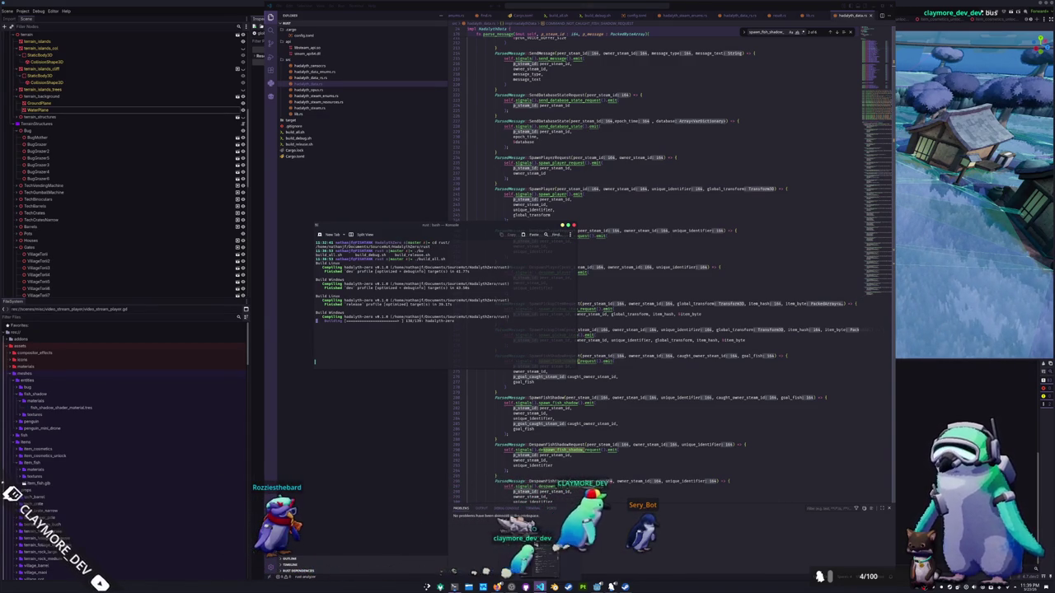
Step: Bring Visual Studio Code forward and bring up the Open Folder dialog
mouse_move(539, 587)
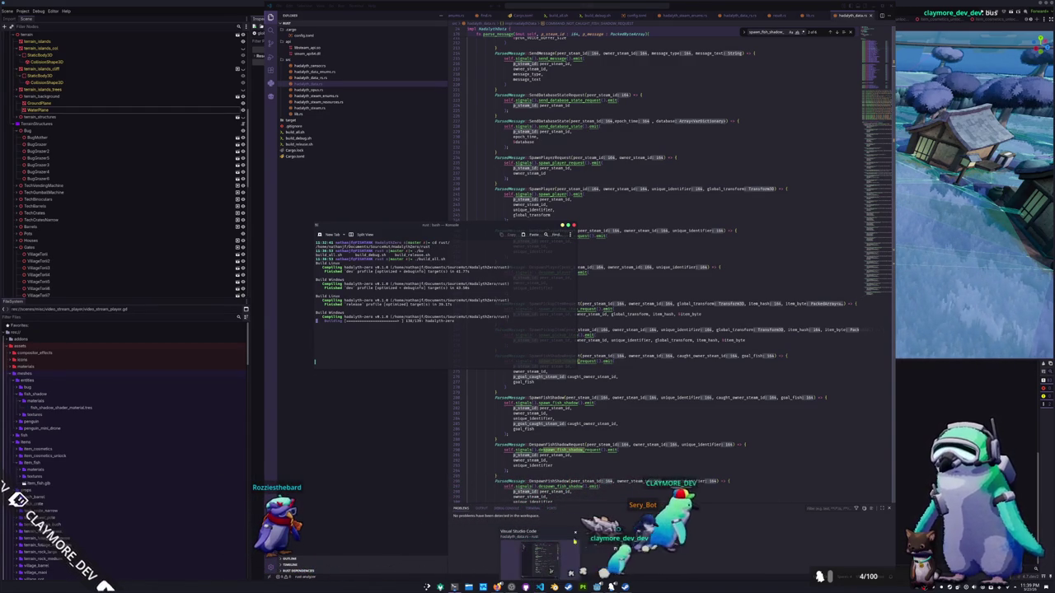
click(679, 426)
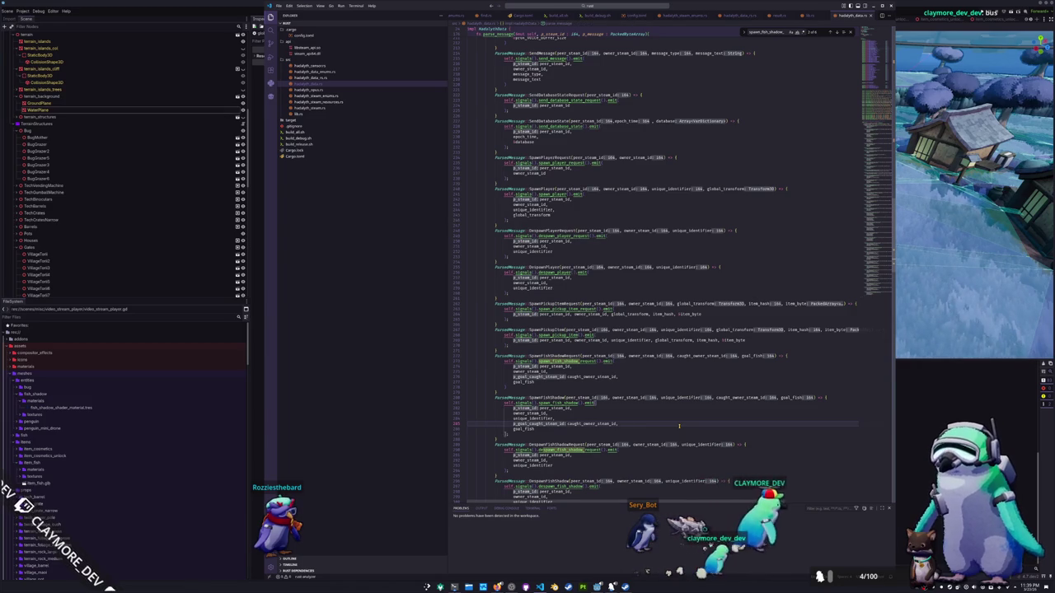
key(ctrl+k)
key(ctrl+o)
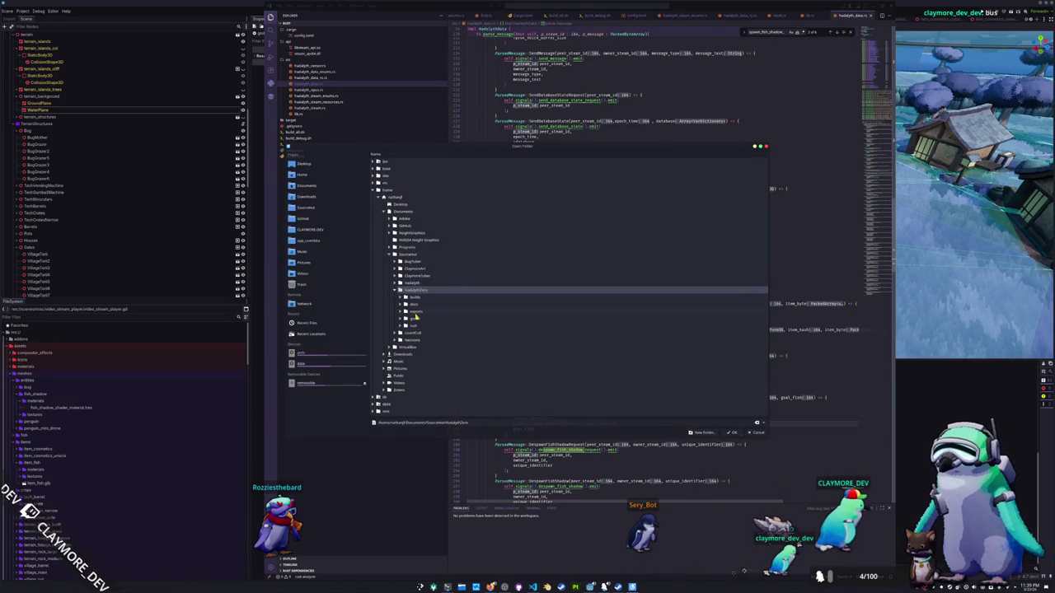
Step: Open the HadalythZero folder as the VS Code workspace and switch to Godot
click(732, 433)
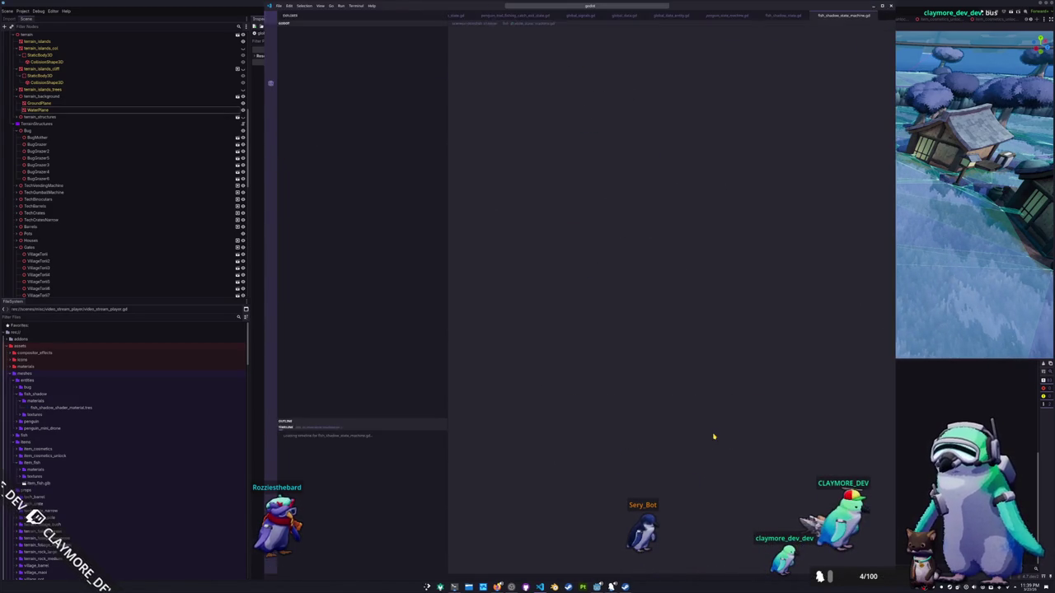
key(alt+Tab)
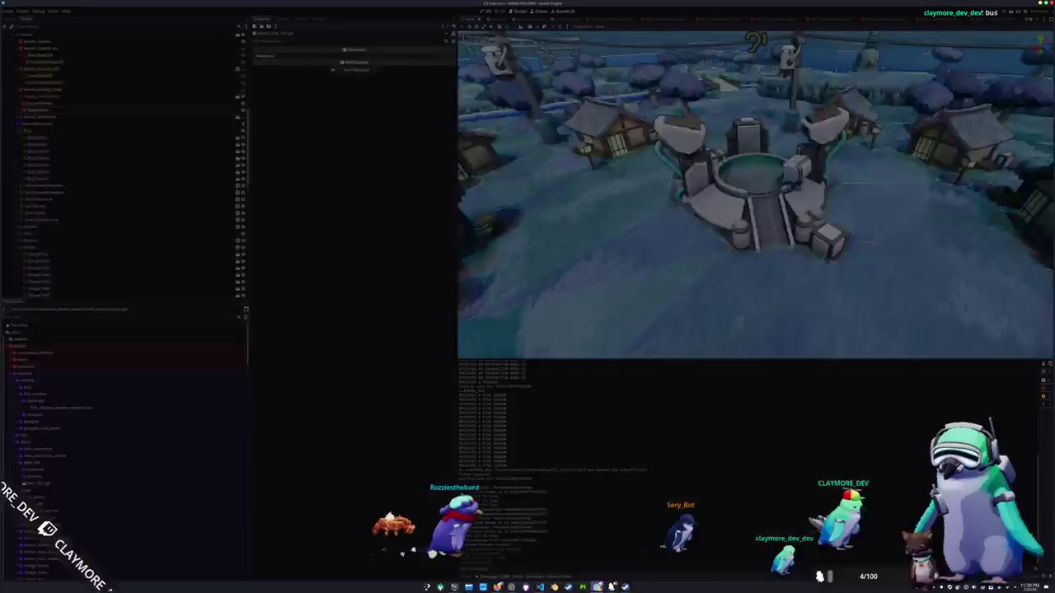
key(alt+Tab)
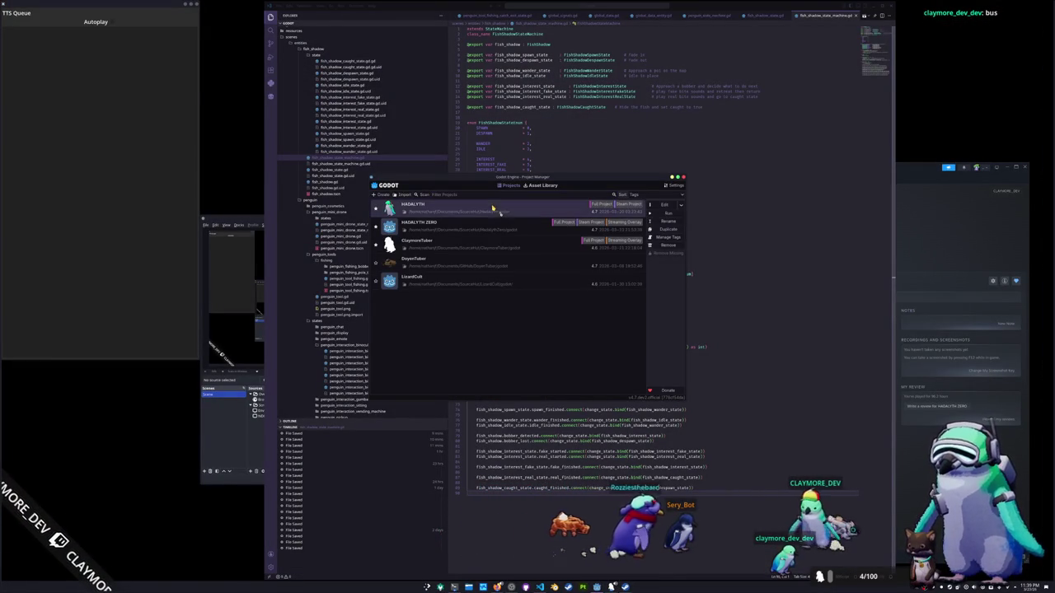
Step: Open the HADALYTH ZERO project from the Project Manager, then return to global_data_fish.gd
click(667, 213)
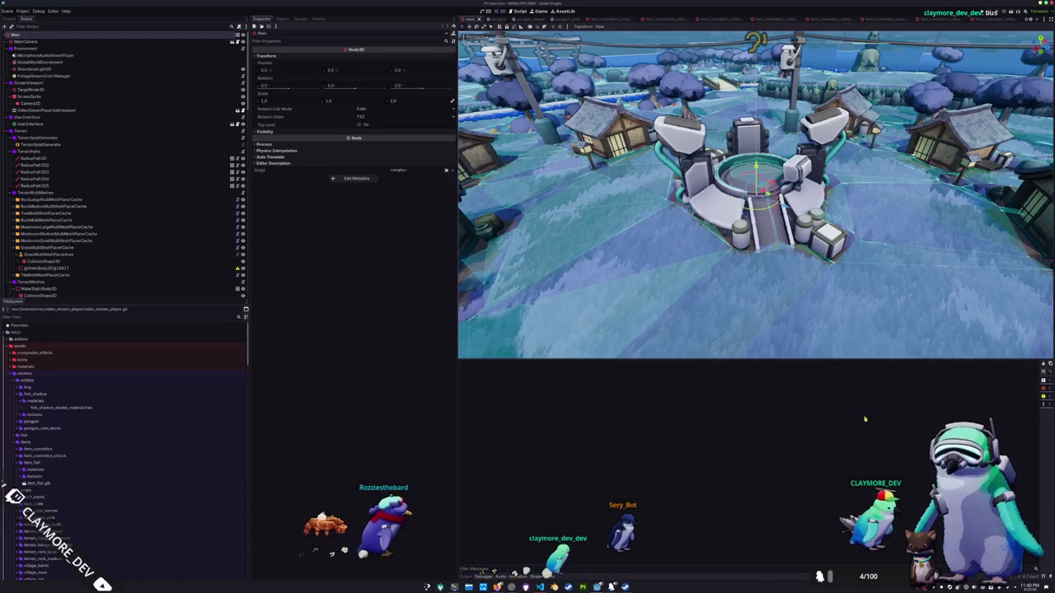
key(alt+Tab)
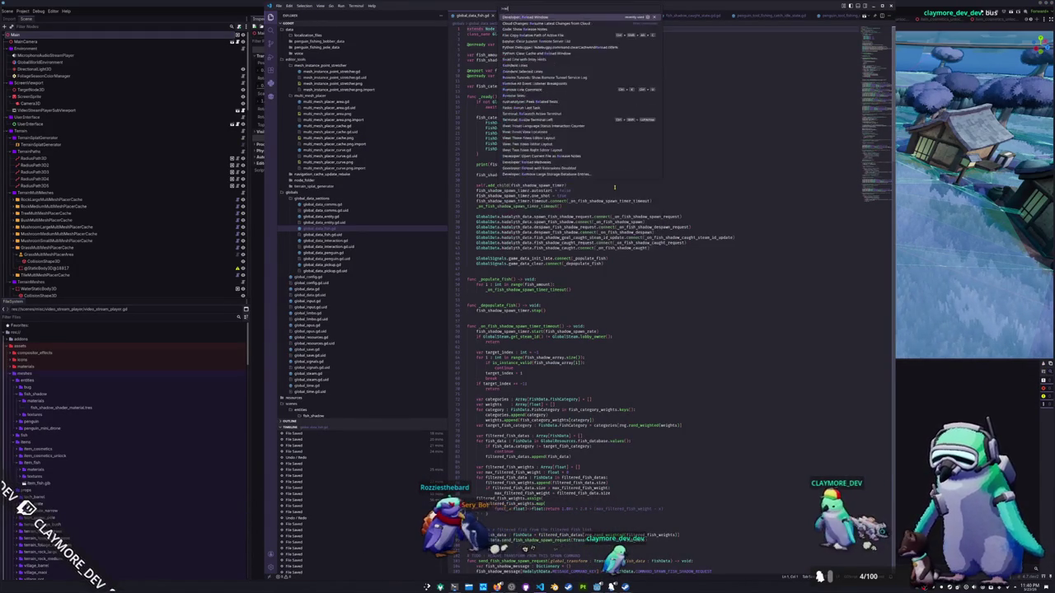
Step: Duplicate the send_fish_shadow_caught_request function below itself
key(alt+F4)
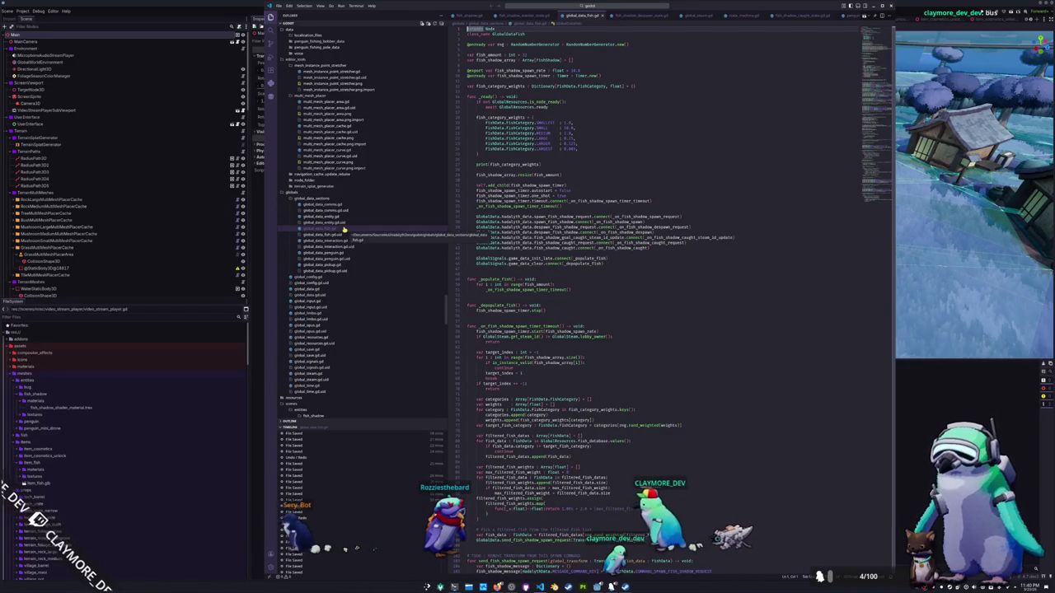
scroll(515, 268, down, 7)
scroll(515, 268, down, 20)
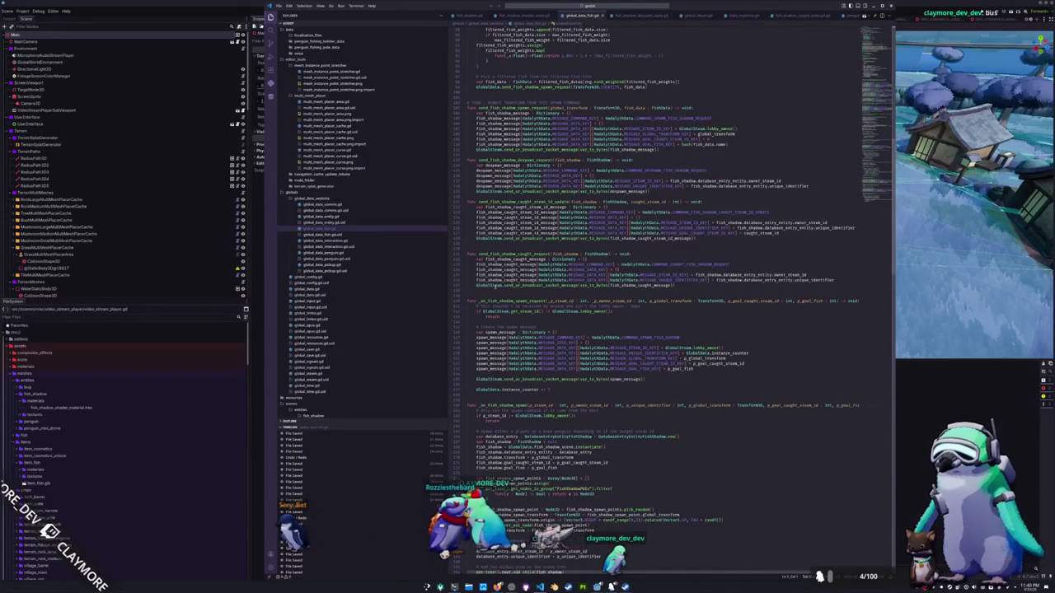
drag(487, 290, 467, 259)
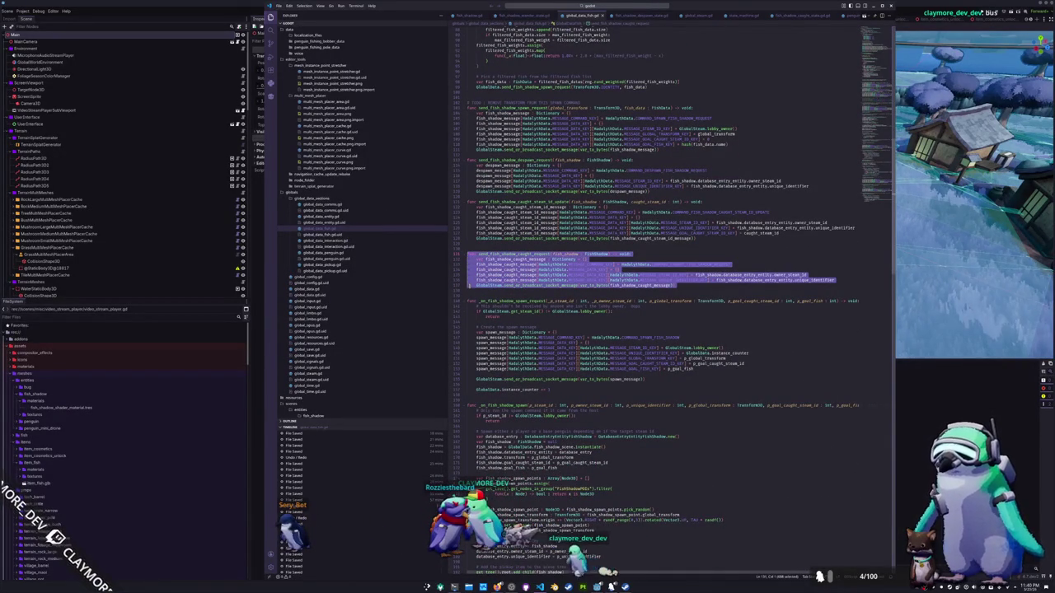
key(ctrl+c)
click(471, 291)
key(ctrl+v)
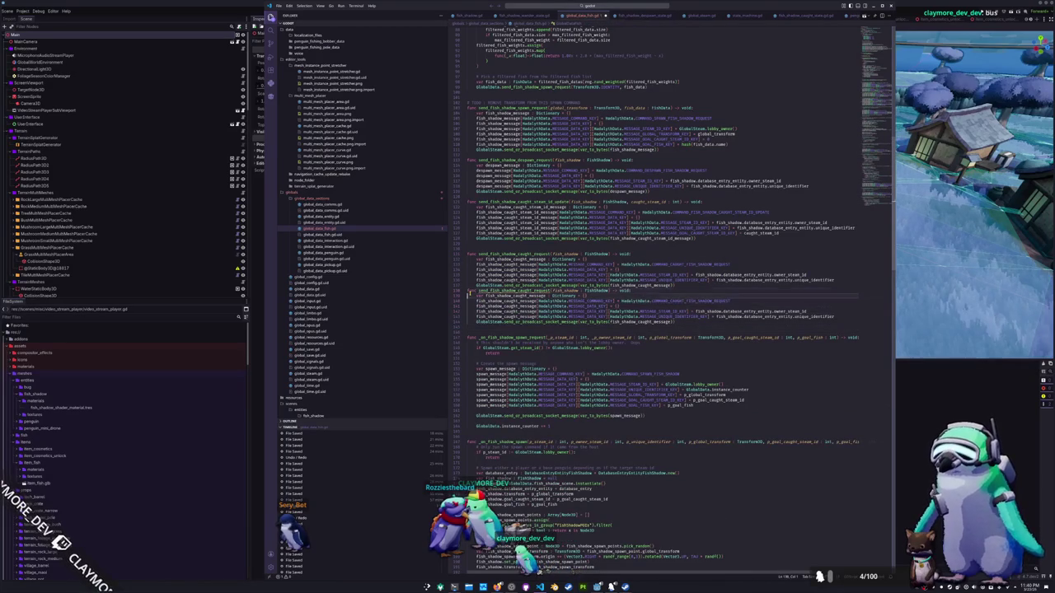
key(Return)
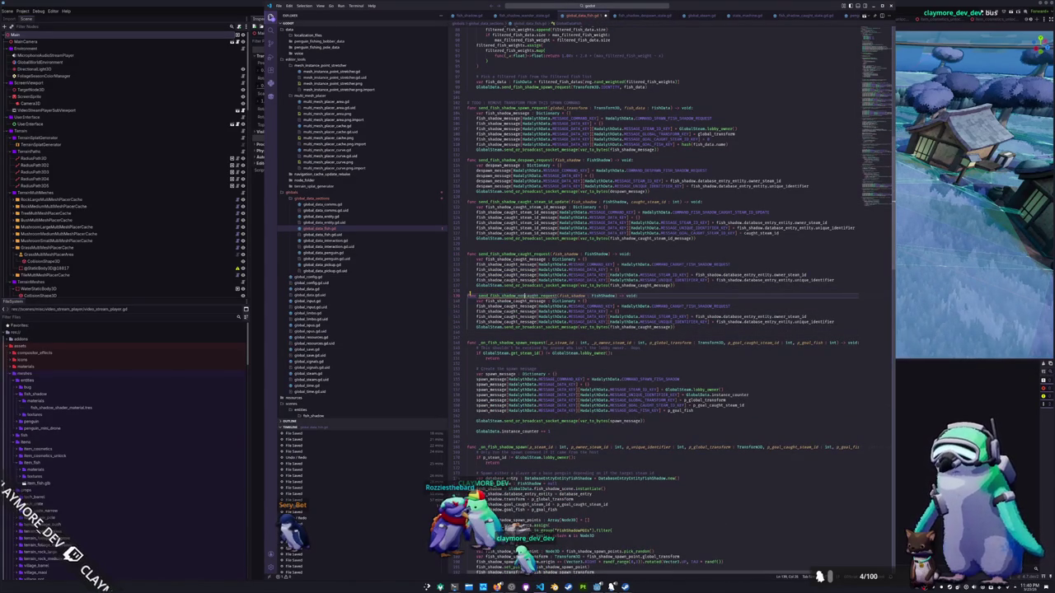
Step: Change the copied function's command constant to its NOT_ version
key(Right)
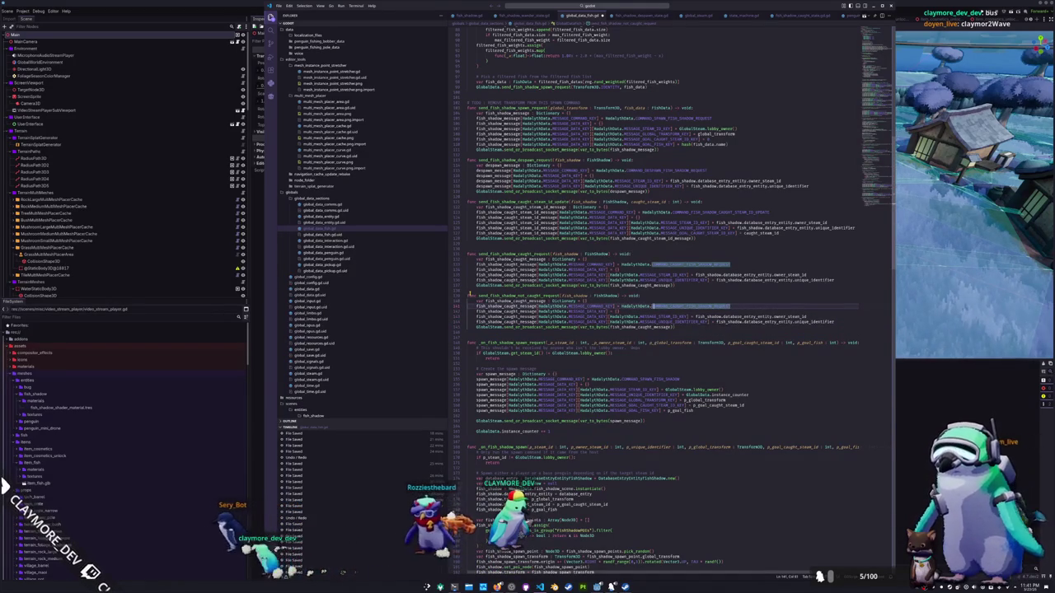
text(NOT_)
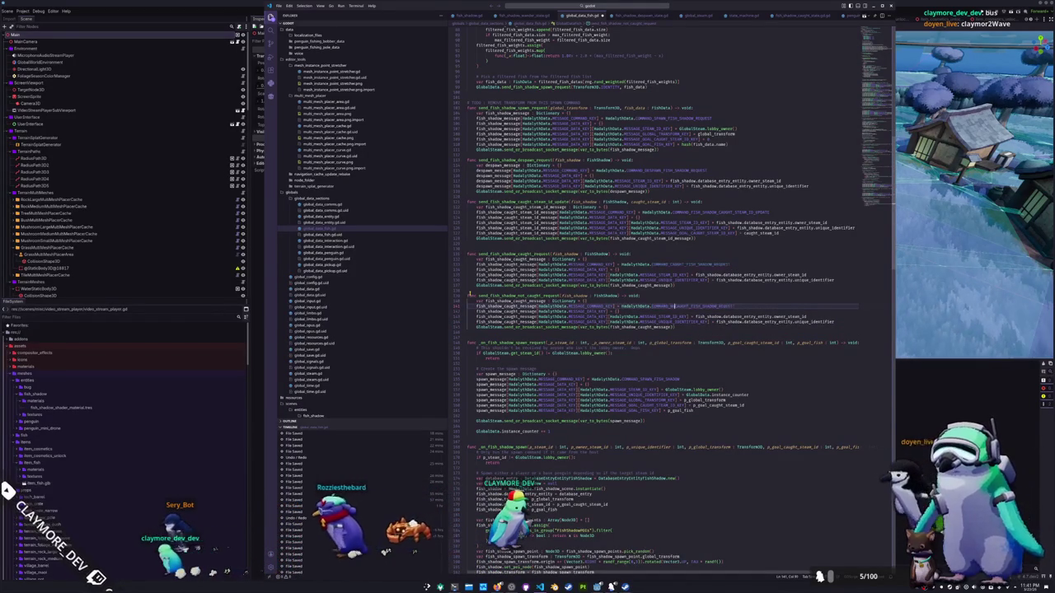
key(ctrl+Left)
key(ctrl+Left)
key(ctrl+Left)
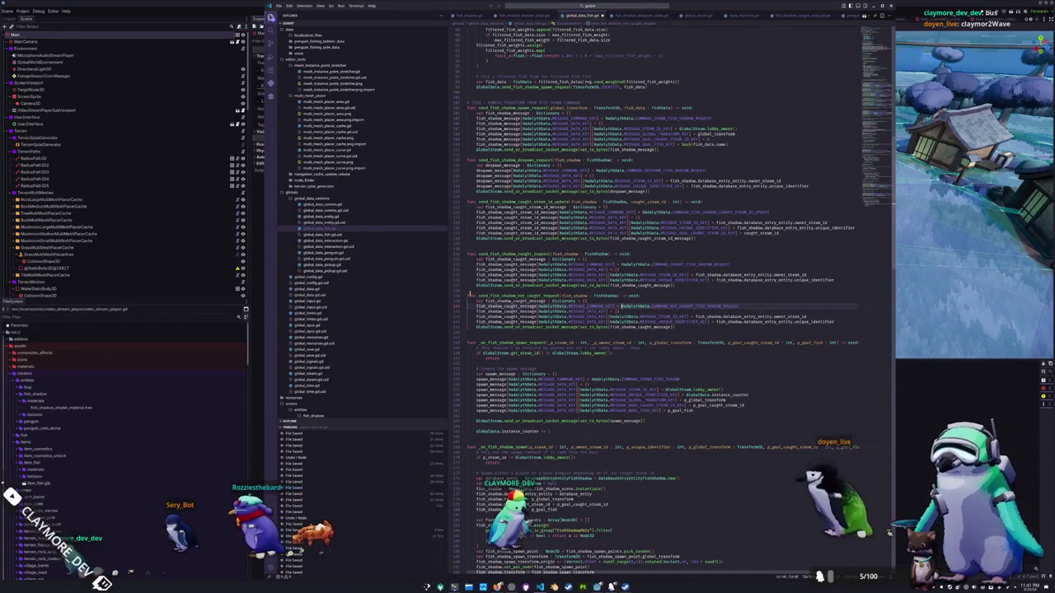
key(Up)
key(Home)
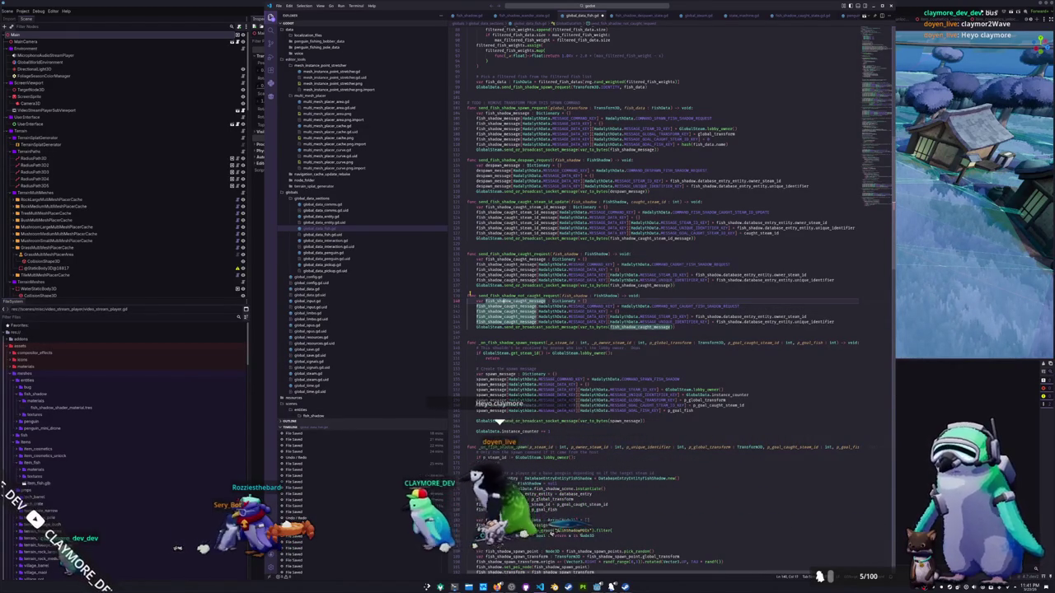
Step: Rename fish_shadow_caught_message to fish_shadow_not_caught_message and remove the extra blank line
key(ctrl+d)
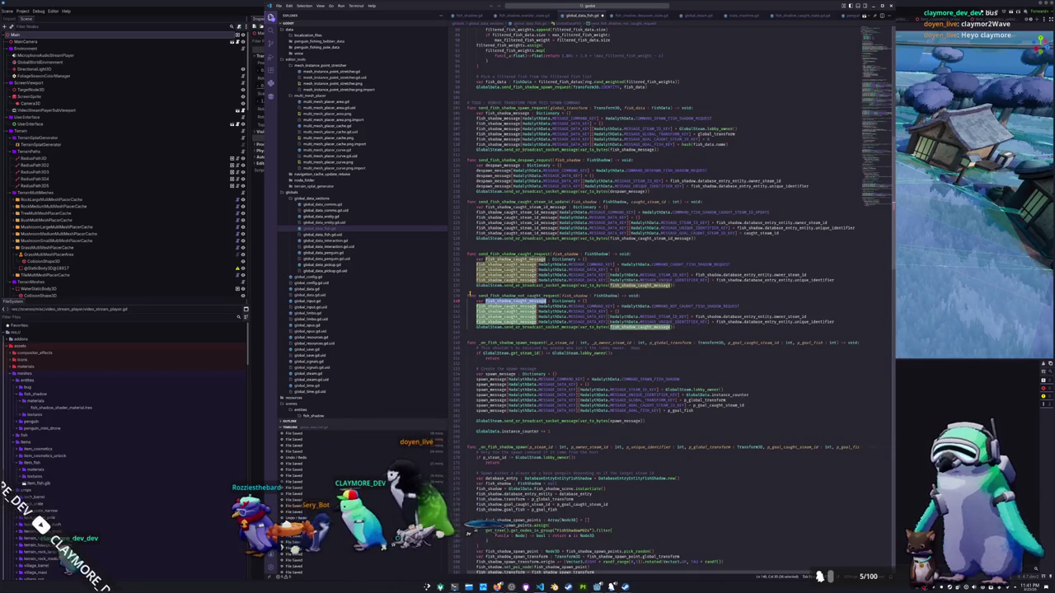
key(Right)
key(shift+Left)
key(shift+Left)
key(shift+Left)
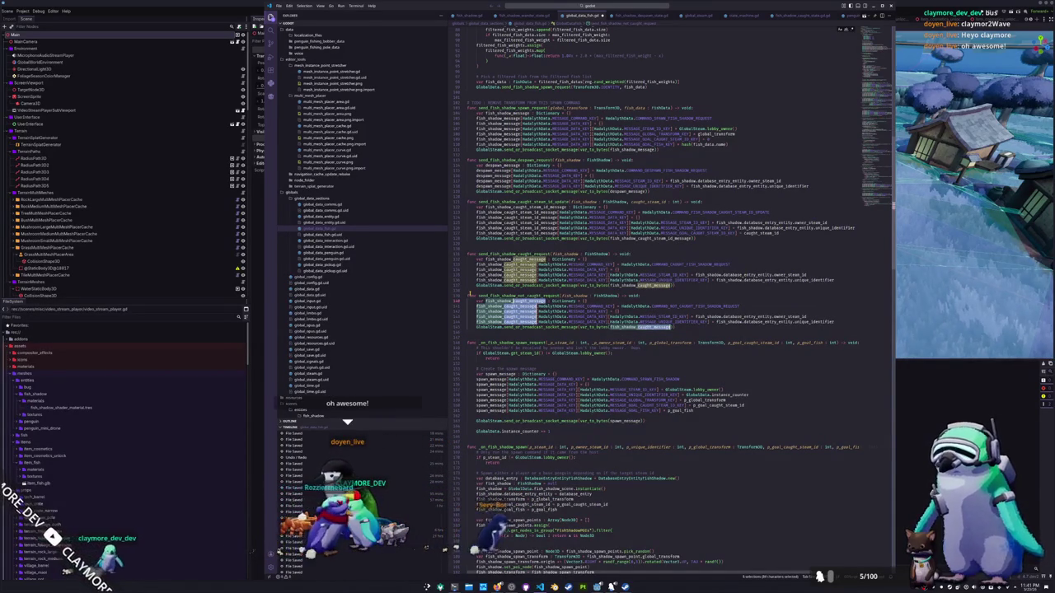
text(not_caught_message)
click(554, 317)
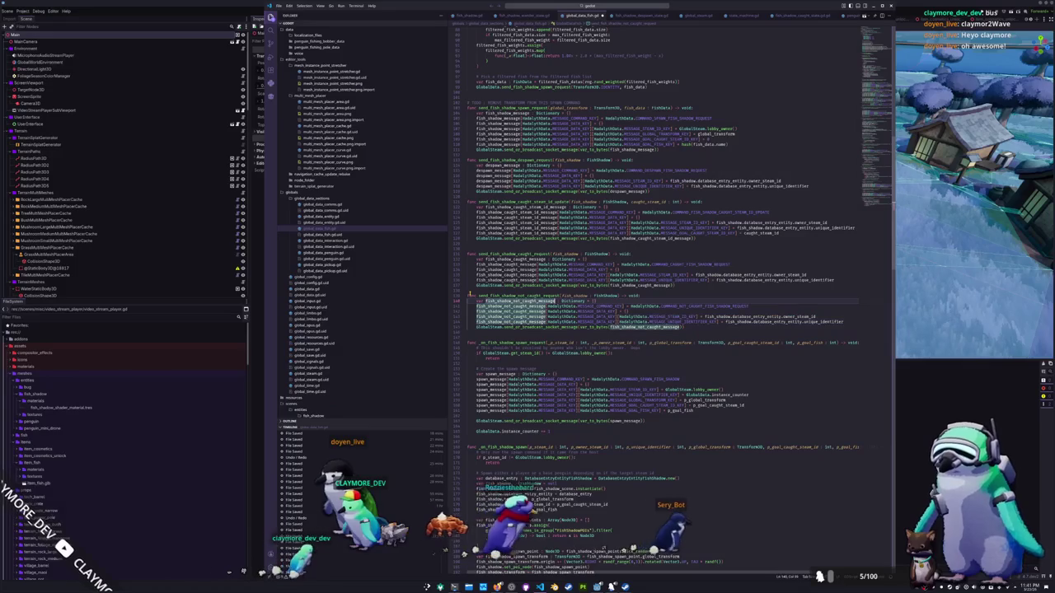
key(BackSpace)
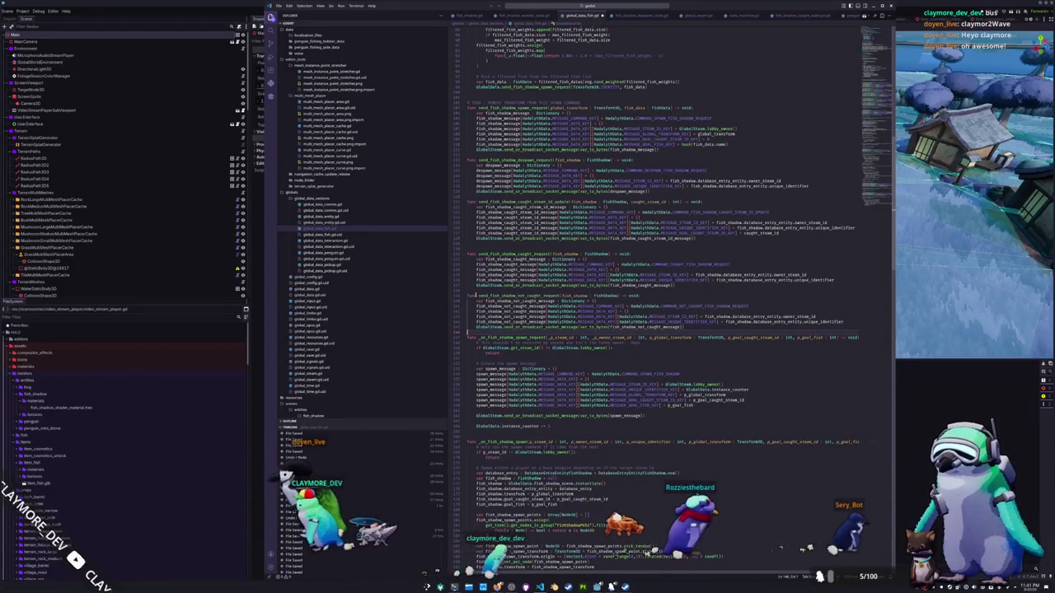
scroll(486, 303, up, 6)
Step: Duplicate the two fish-shadow caught signal connections in _ready
scroll(487, 303, up, 20)
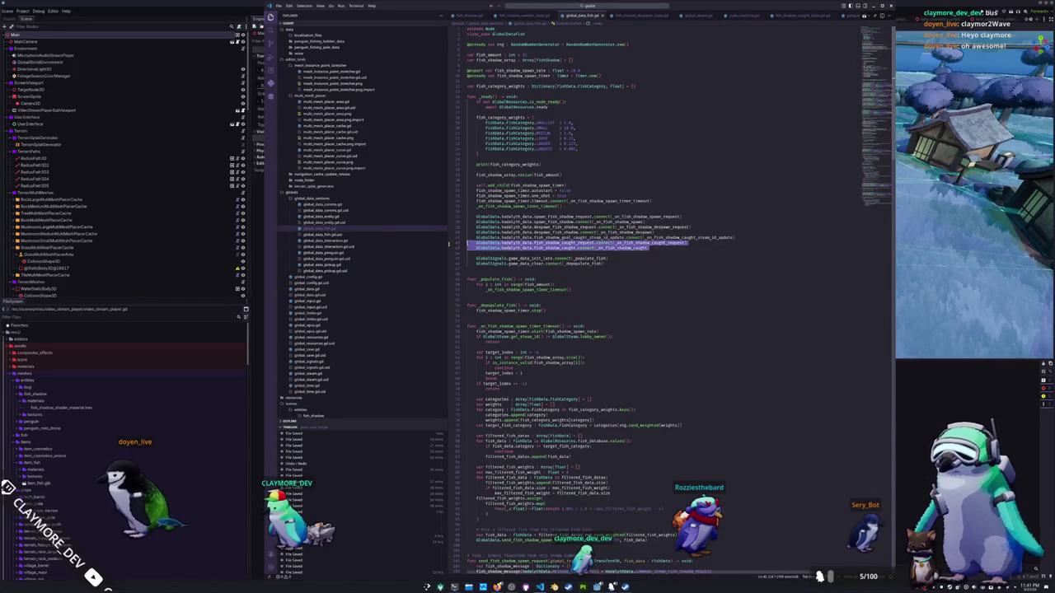
key(ctrl+c)
key(Right)
key(Return)
key(ctrl+v)
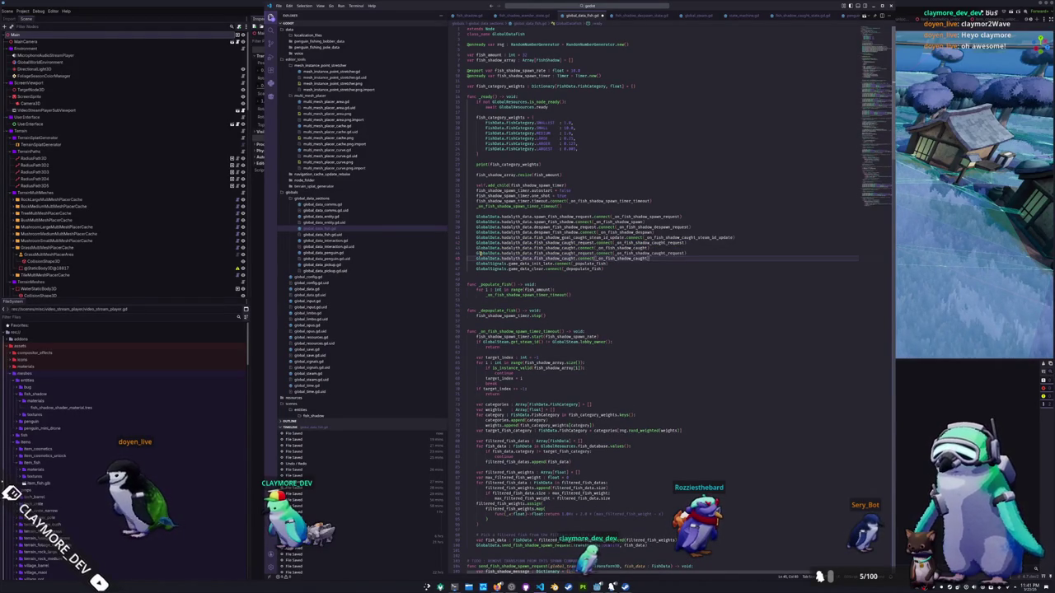
key(Return)
click(476, 253)
Step: Point the first copied connection at fish_shadow_not_caught_request and its _on_ handler
double_click(563, 253)
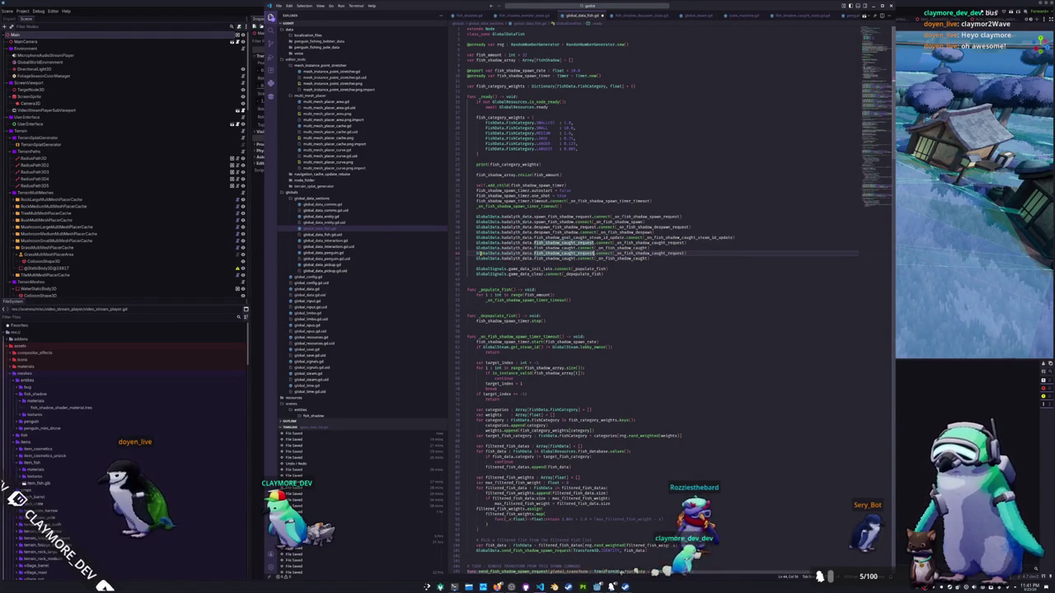
click(562, 253)
text(un)
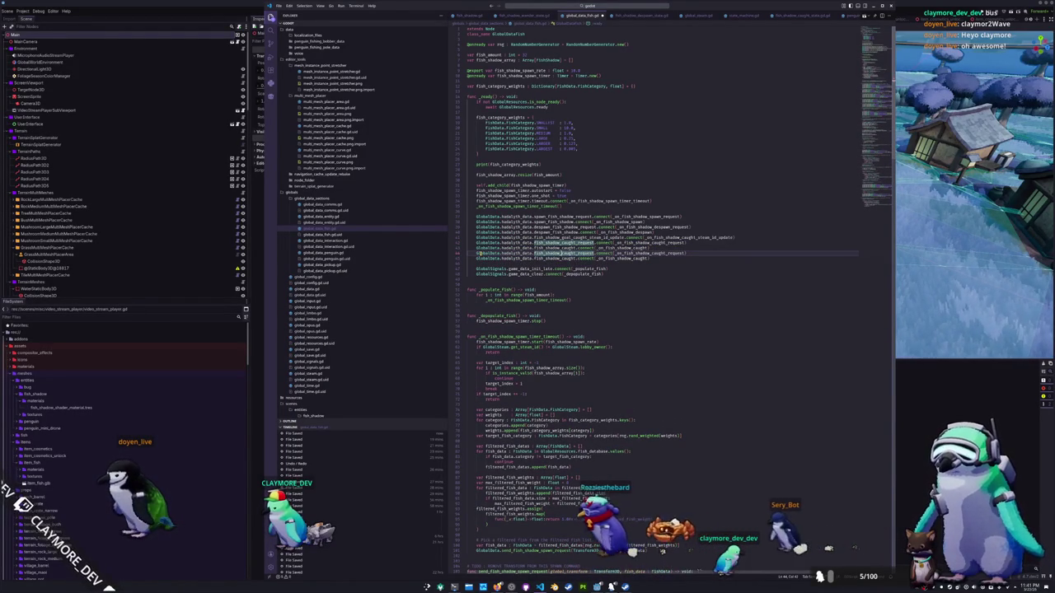
click(653, 253)
text(un)
Step: Point the second copied connection at fish_shadow_not_caught and its matching _on_ handler
click(534, 258)
click(629, 258)
text(un)
click(560, 258)
text(un)
double_click(632, 258)
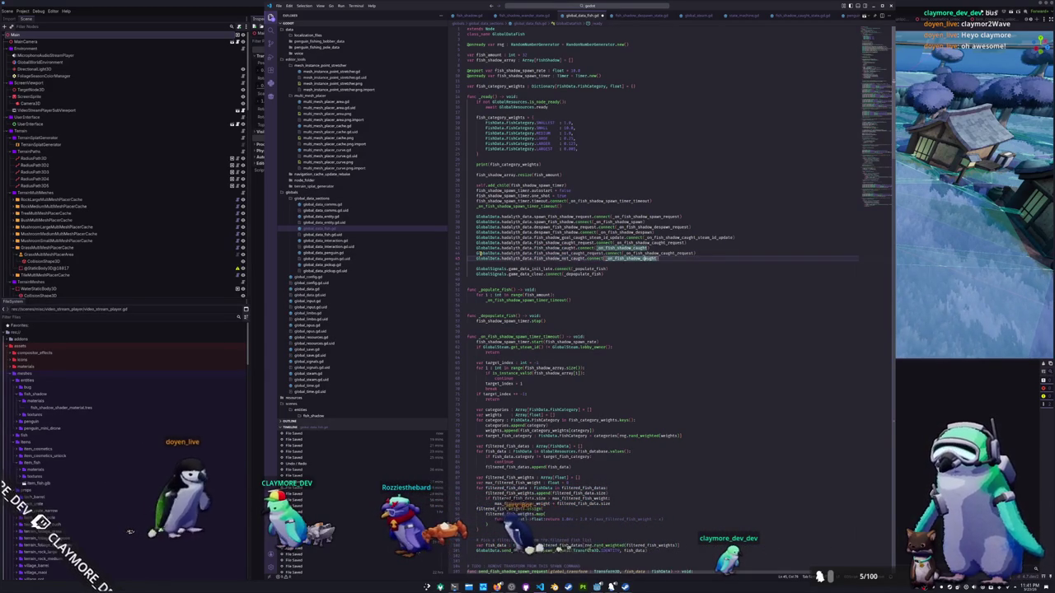
key(ctrl+v)
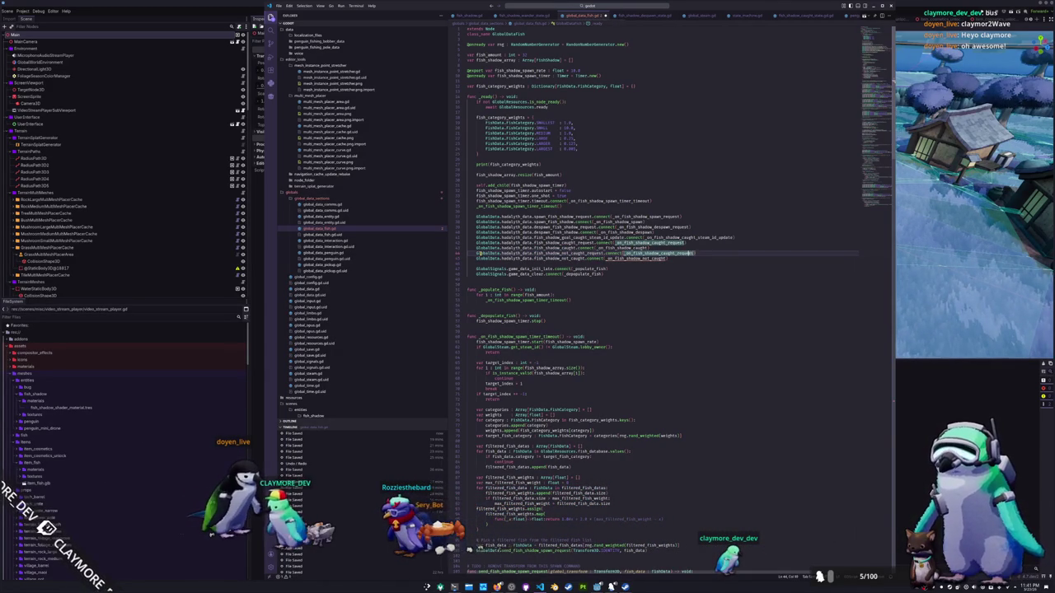
text(not_)
key(Down)
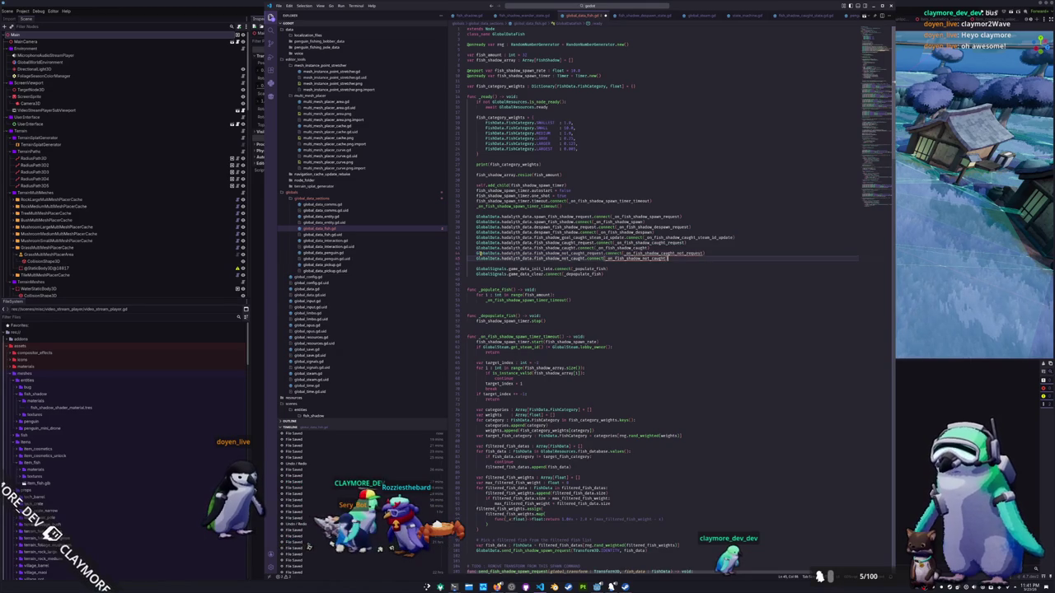
scroll(854, 206, down, 20)
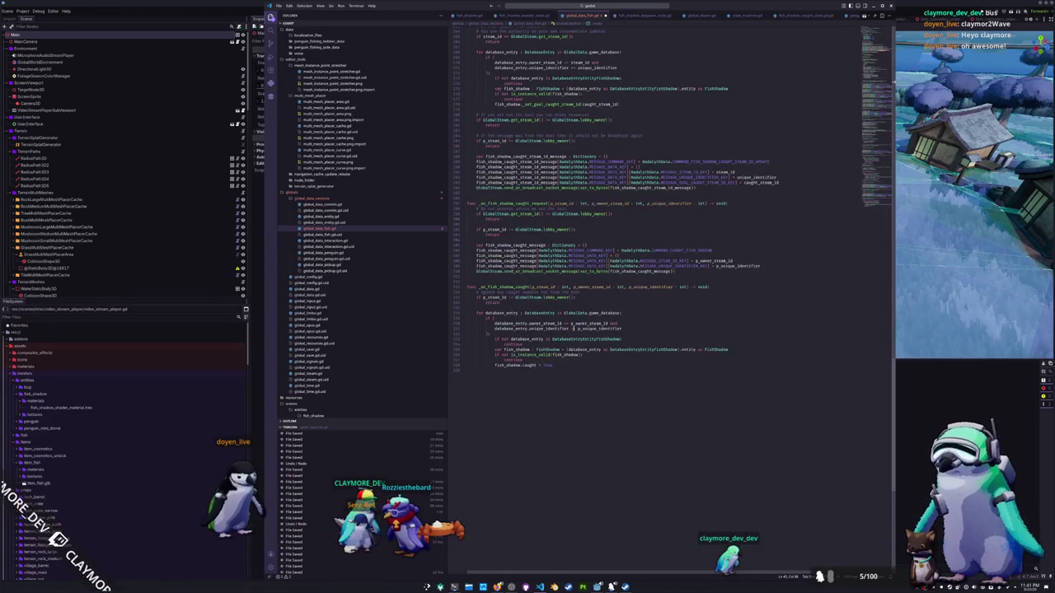
Step: Paste a copy of the caught request and caught handlers at the file end, renaming caught to not_caught
drag(496, 391, 458, 209)
click(485, 392)
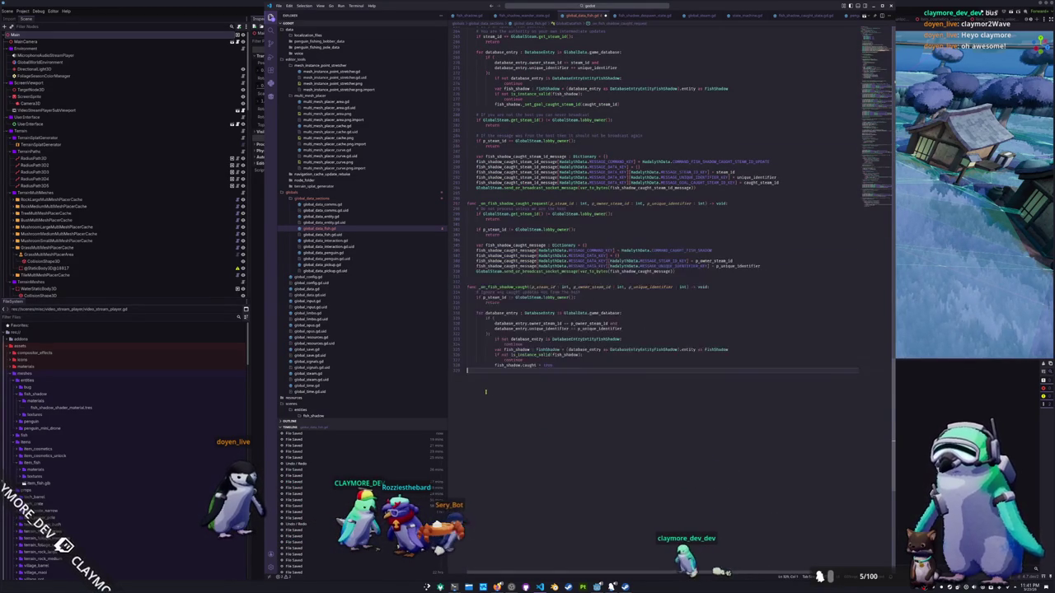
key(ctrl+v)
key(Up)
key(Up)
key(Up)
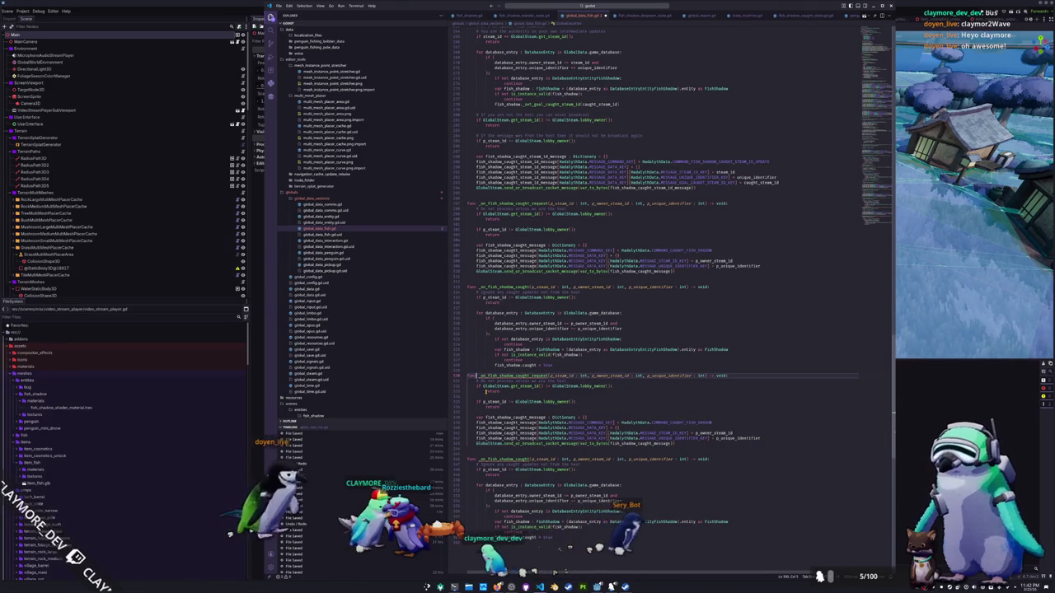
double_click(534, 376)
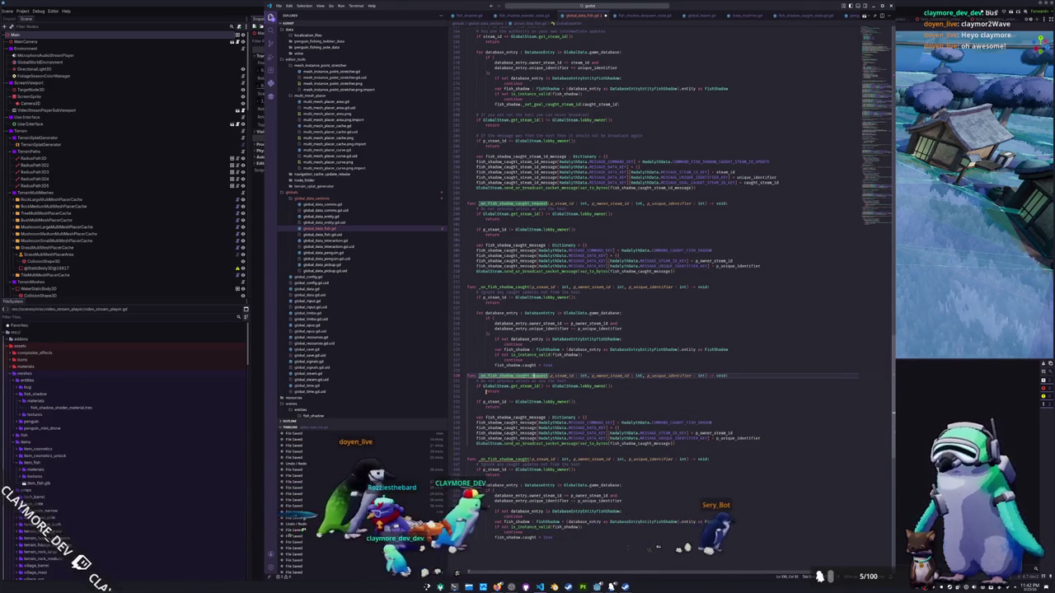
drag(518, 376, 537, 376)
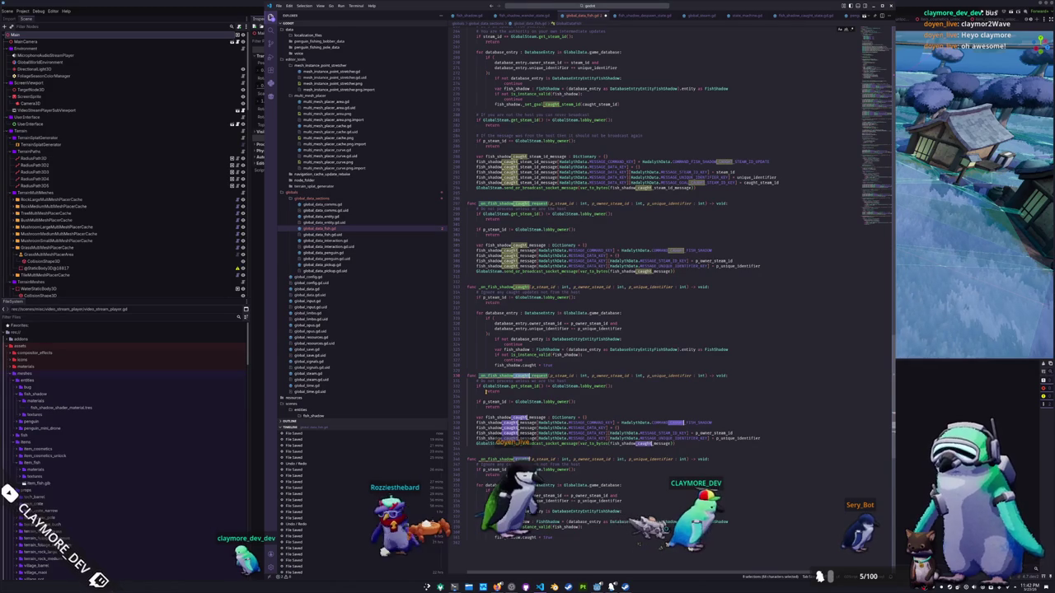
text(not_caug)
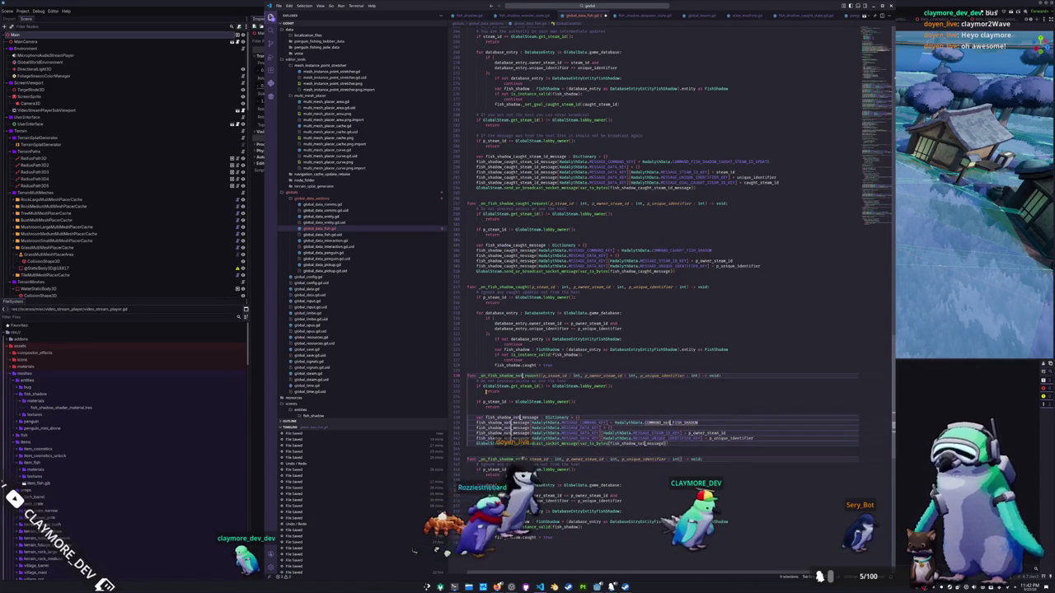
text(ht)
key(Escape)
key(Down)
key(Down)
key(Down)
key(ctrl+d)
key(ctrl+d)
key(ctrl+d)
Step: Change the command to COMMAND_NOT_CAUGHT_FISH_SHADOW and set the caught flag to false
double_click(601, 423)
key(BackSpace)
key(BackSpace)
key(BackSpace)
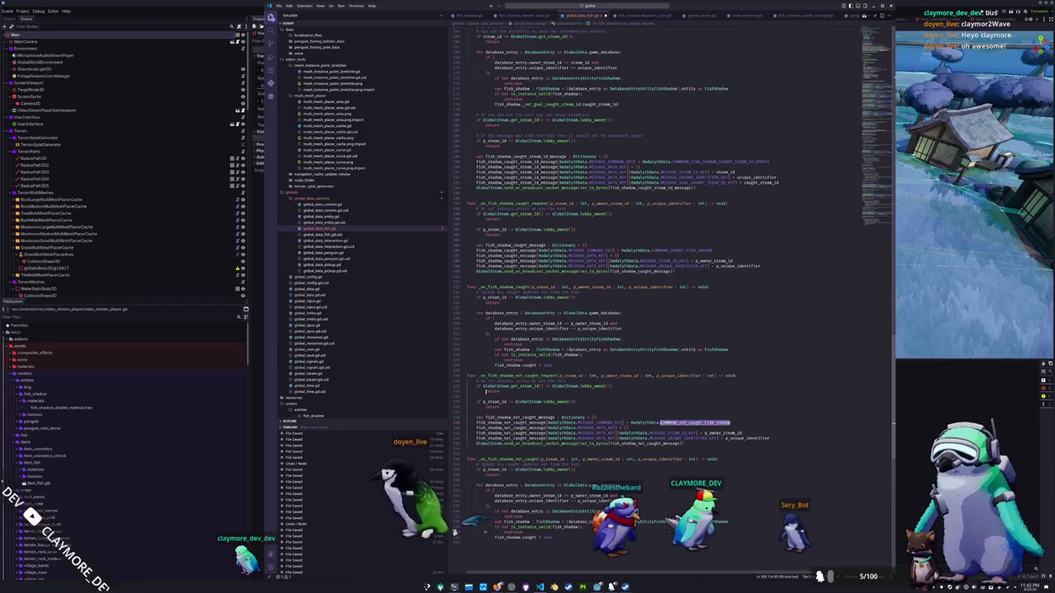
text(NOT)
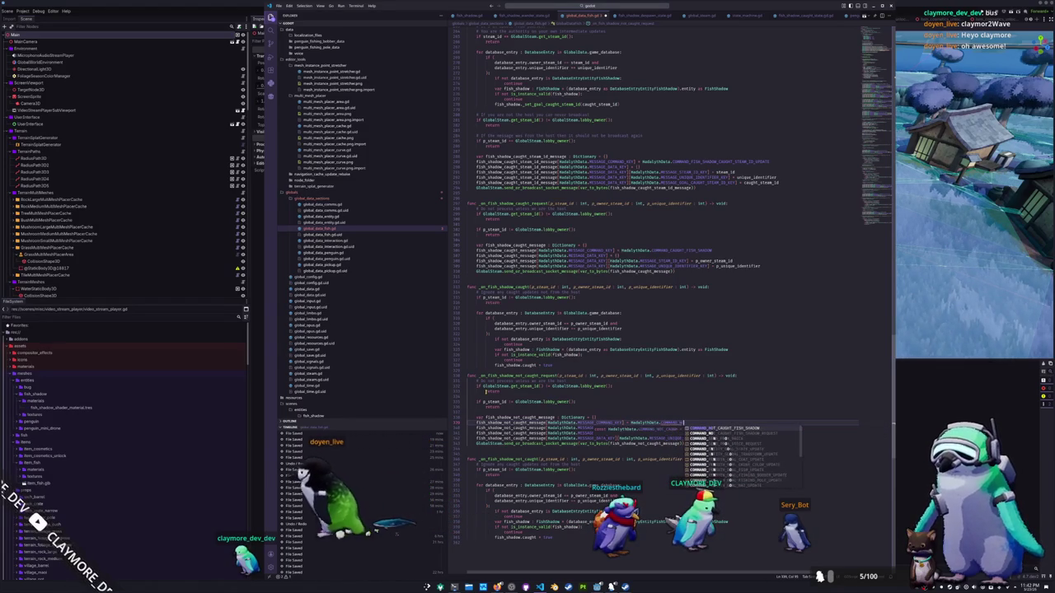
key(Return)
double_click(668, 433)
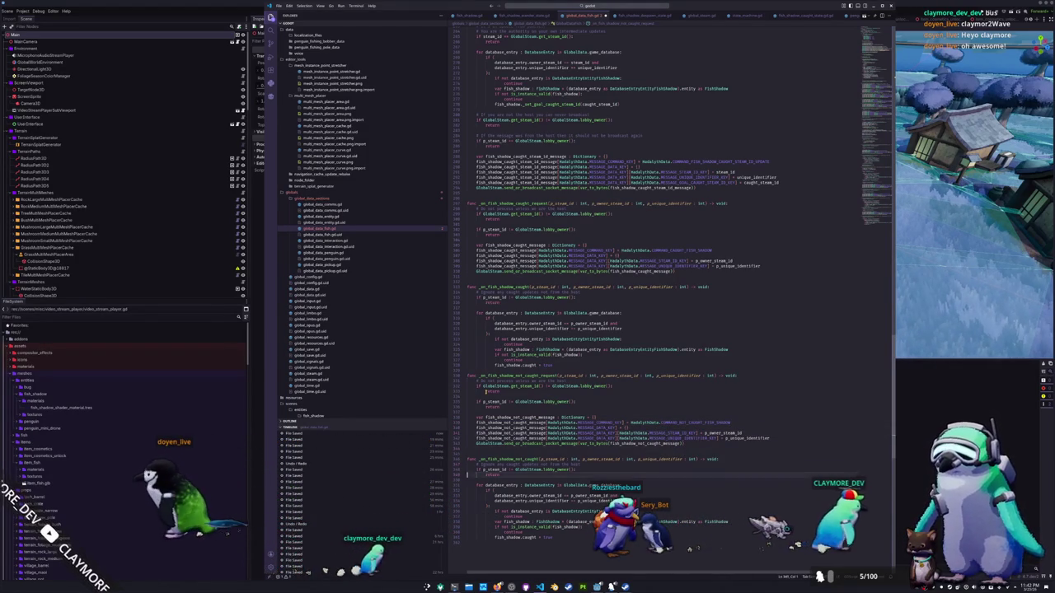
double_click(547, 537)
text(fals)
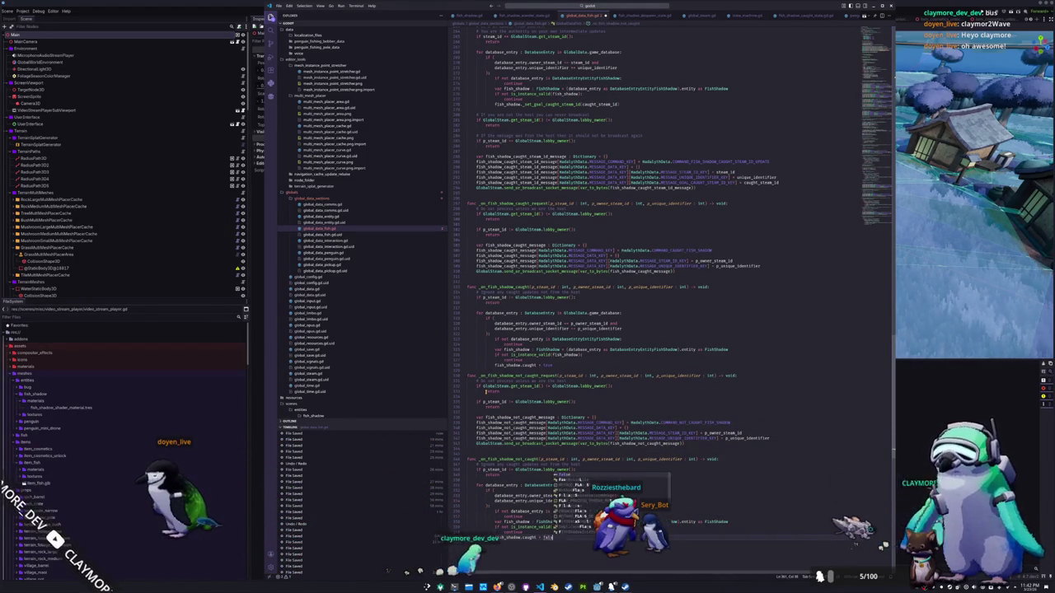
Step: Jump to the handler named on the connect line and inspect the spawn timer handler
drag(876, 198, 881, 54)
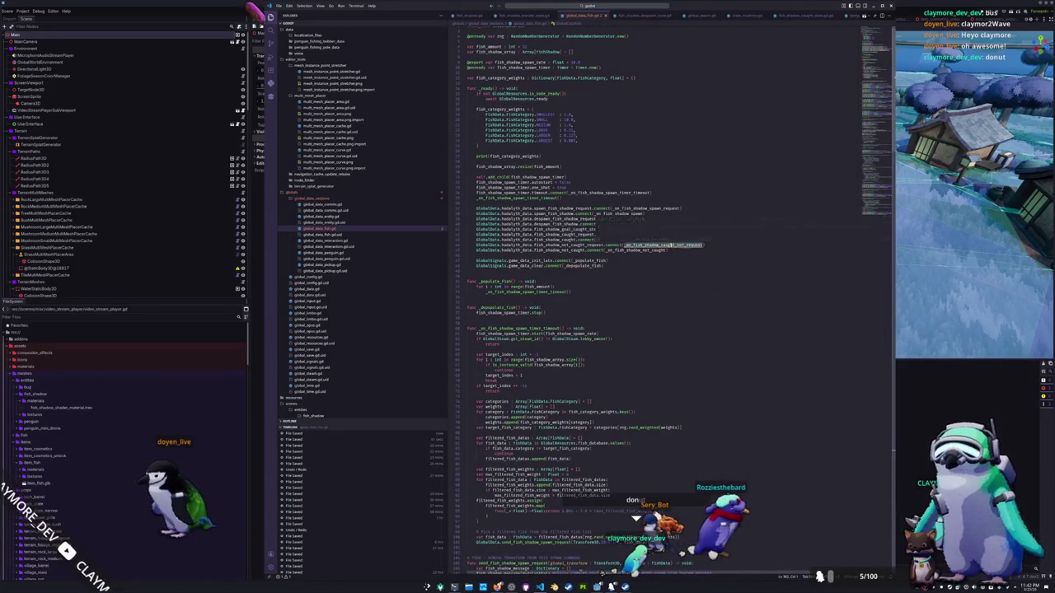
key(s)
key(h)
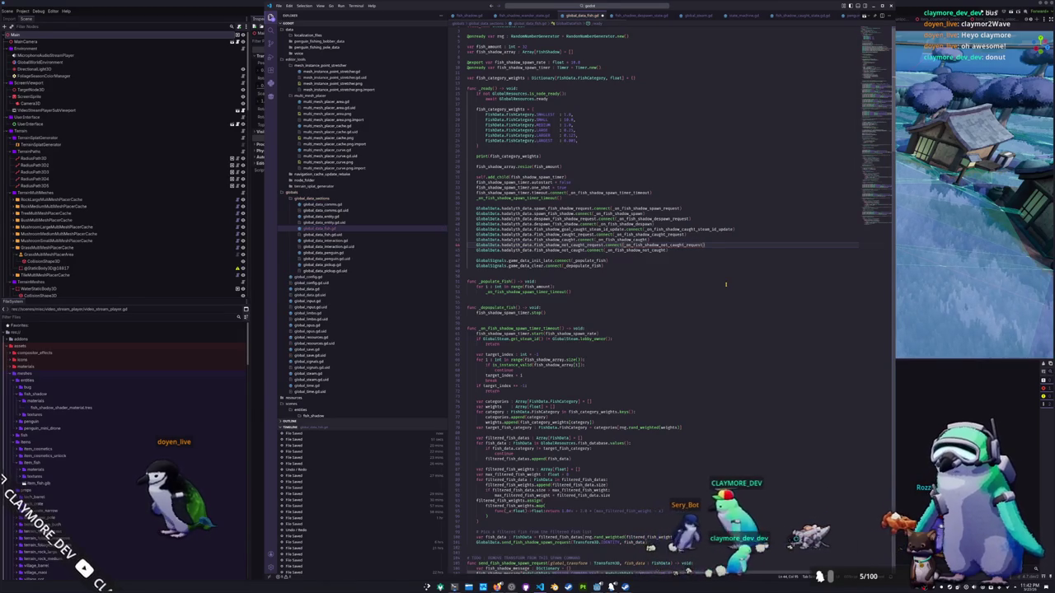
scroll(725, 284, down, 4)
click(725, 285)
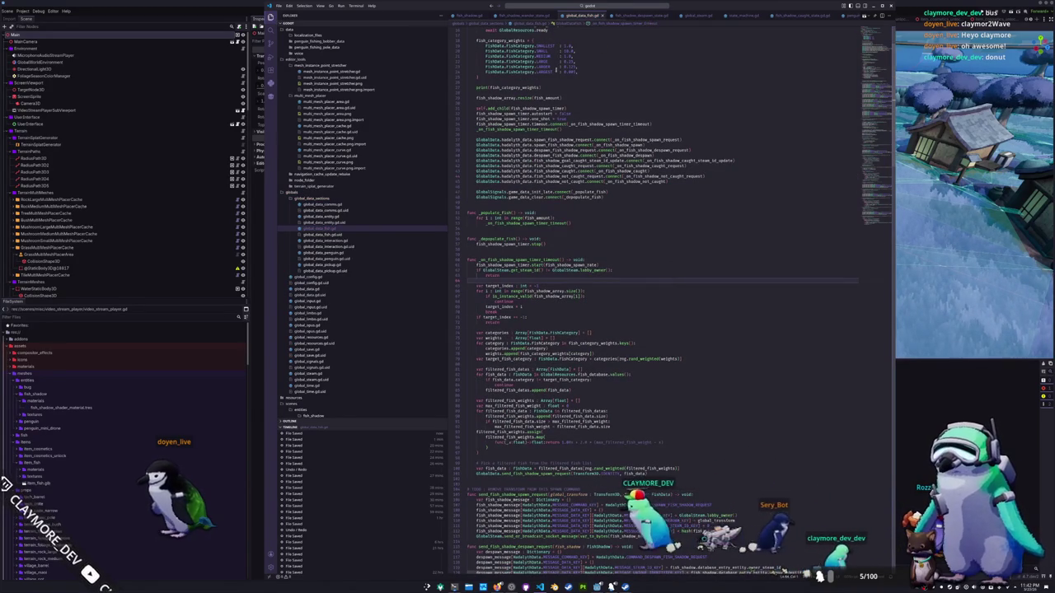
scroll(366, 259, up, 10)
scroll(365, 252, down, 15)
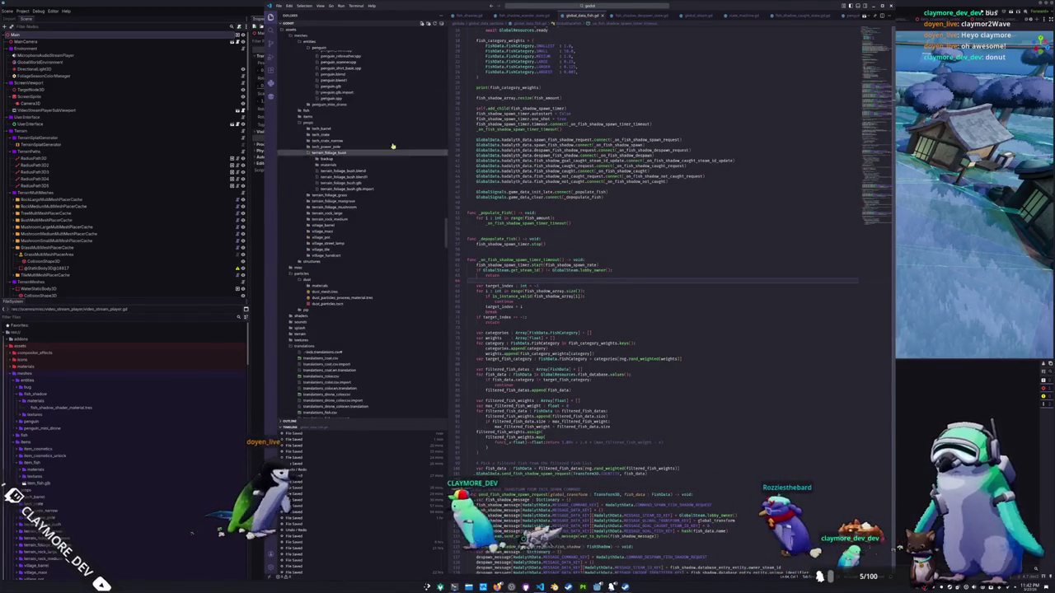
Step: Open penguin_tool_fishing_idle_state.gd and go to the end of the goal fish sync line
key(ctrl+p)
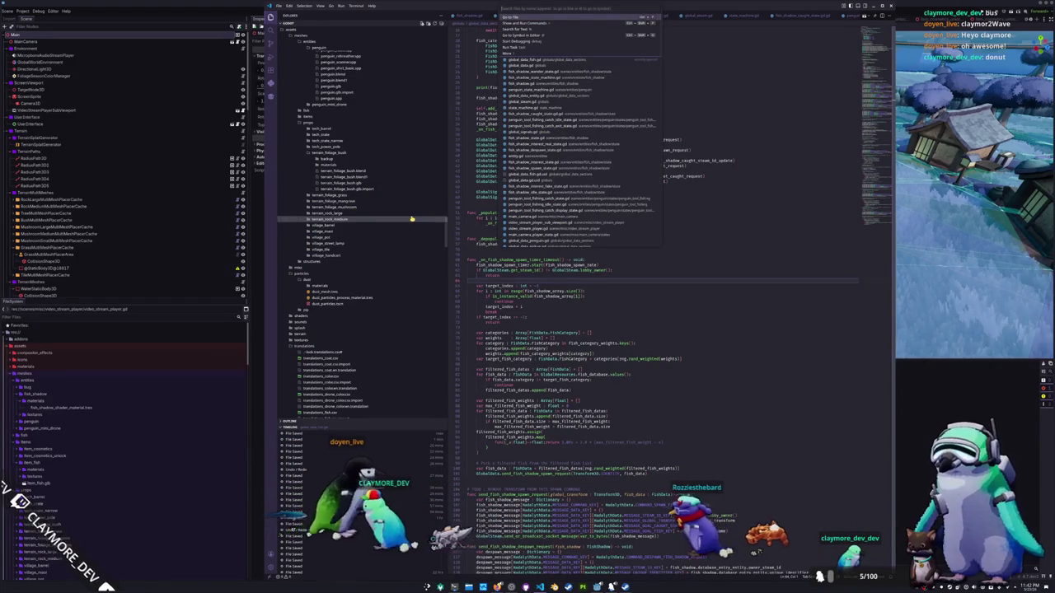
text(penguin_fishing_idle)
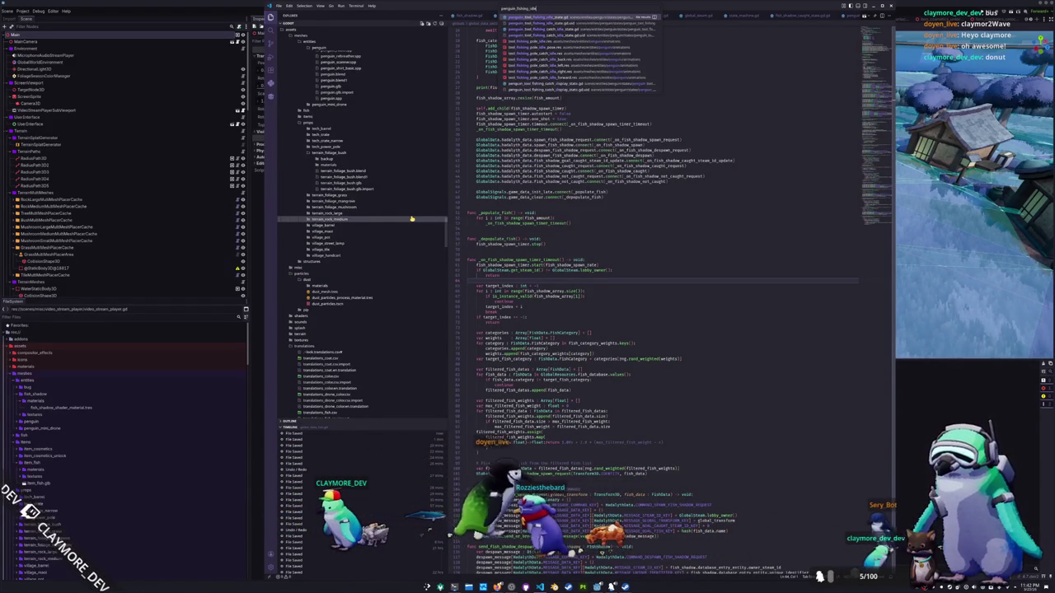
key(Return)
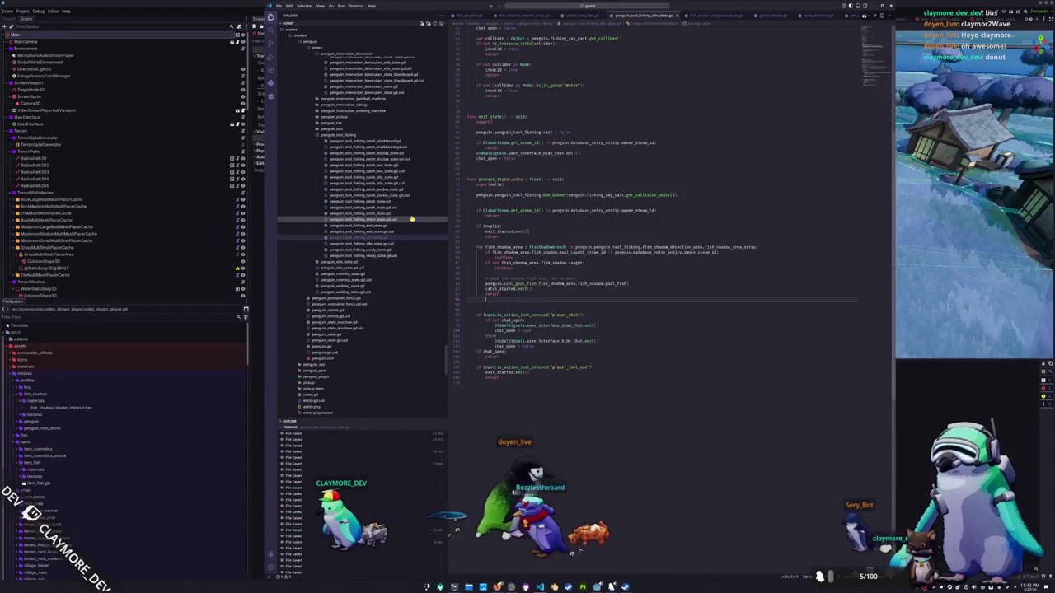
click(639, 287)
click(640, 283)
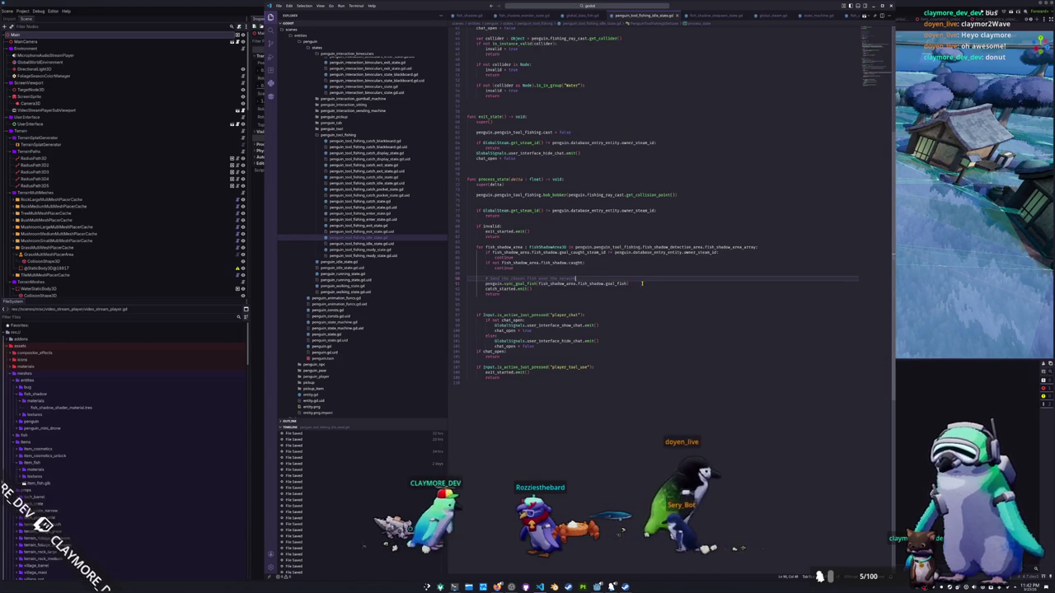
Step: Add a line under the not-caught comment and begin typing a GlobalData call
key(ctrl+shift+Return)
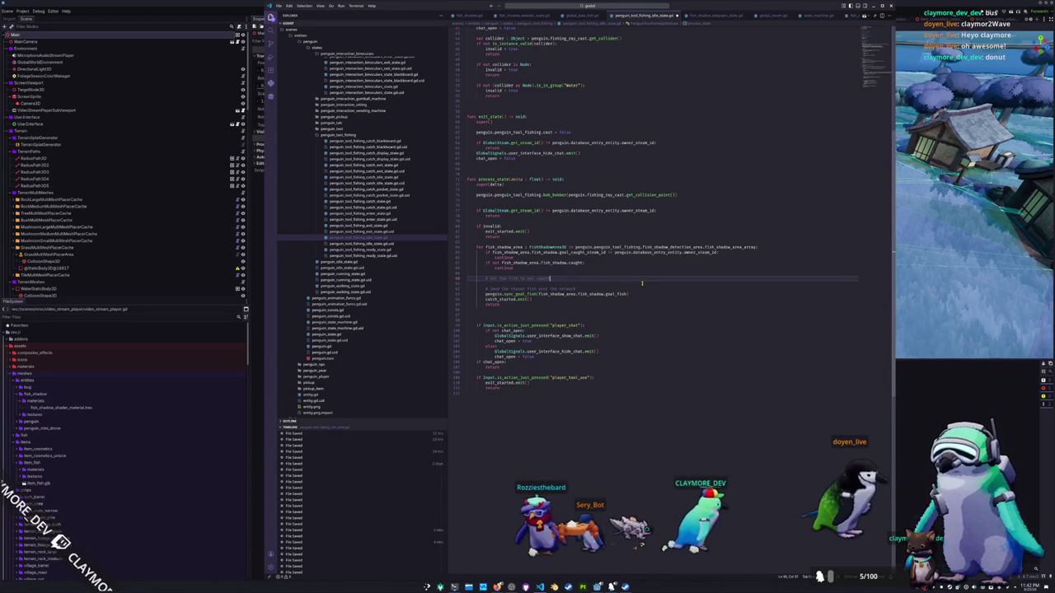
key(Return)
text(pengu)
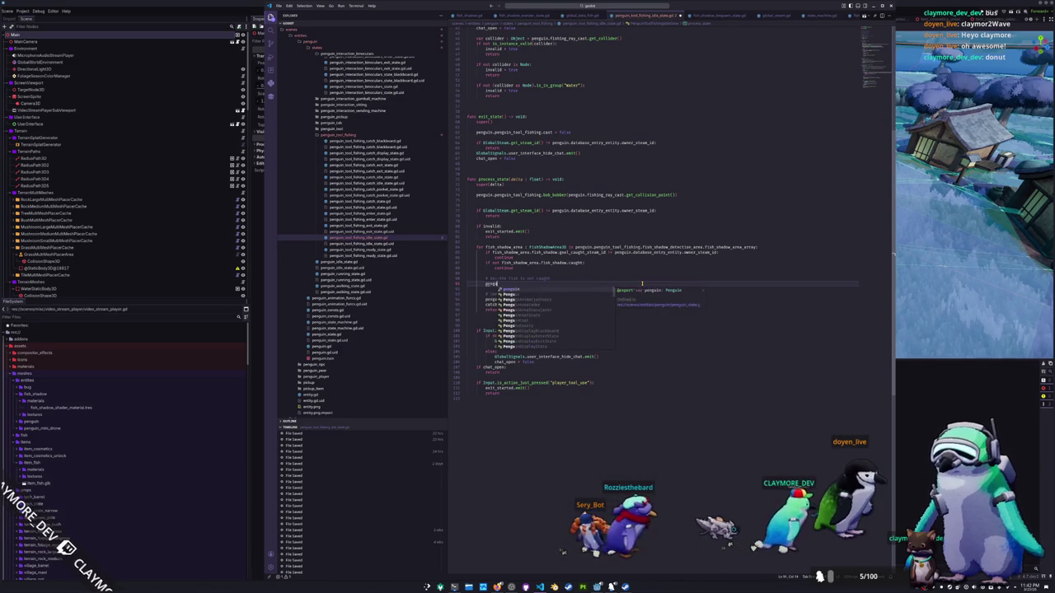
key(BackSpace)
key(BackSpace)
key(BackSpace)
text(glo)
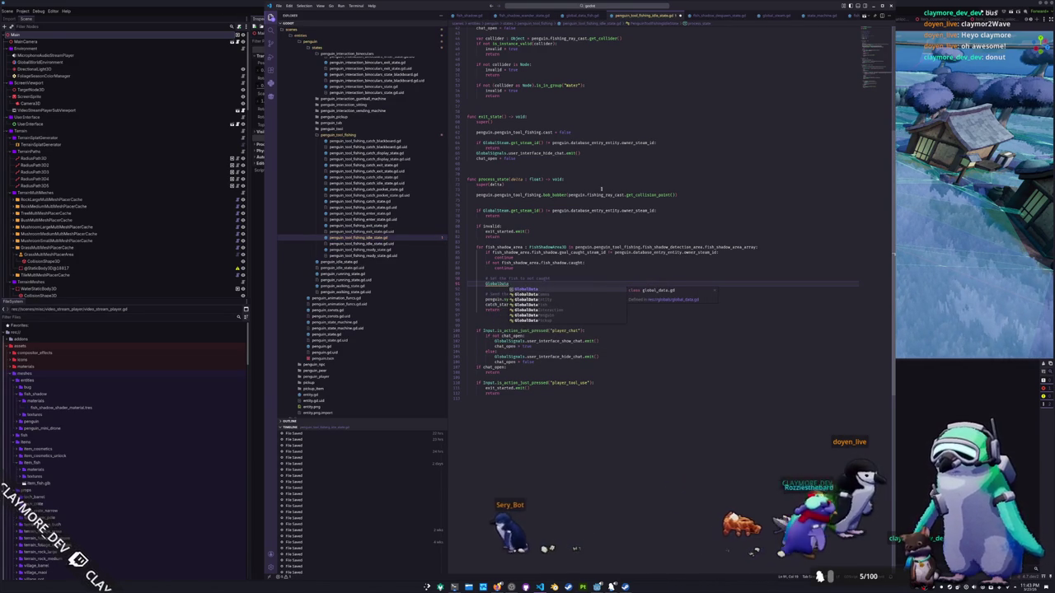
scroll(334, 174, up, 10)
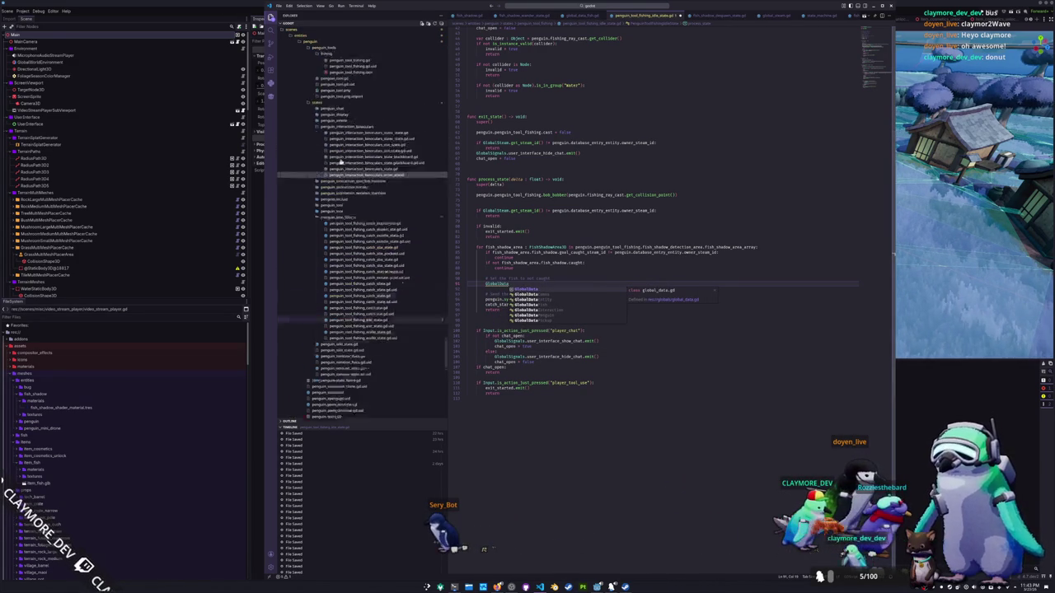
scroll(334, 174, up, 10)
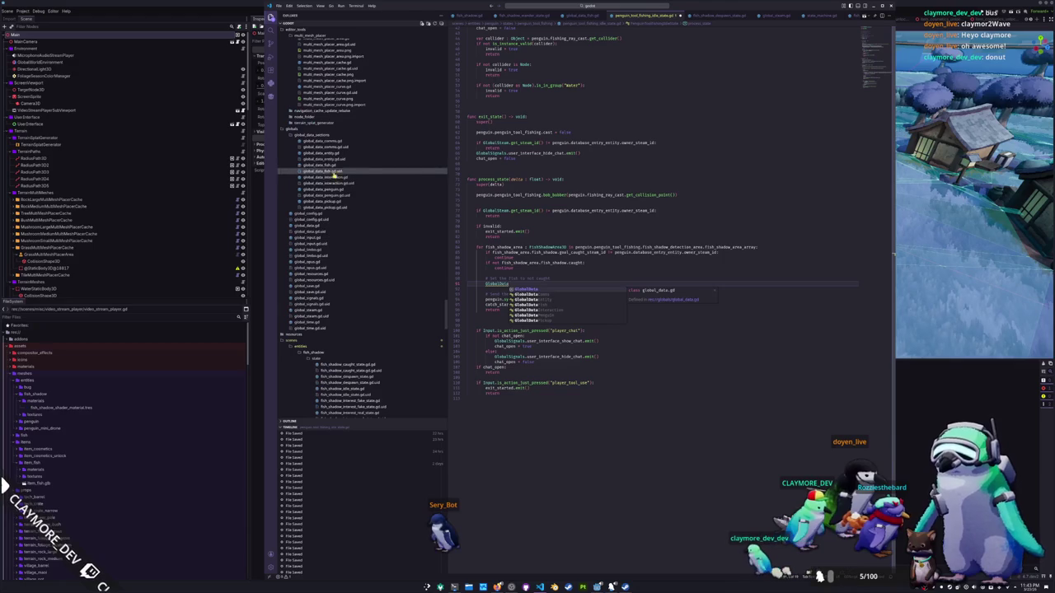
Step: In global_data.gd, duplicate the send_fish_shadow_caught_request function below itself
click(313, 227)
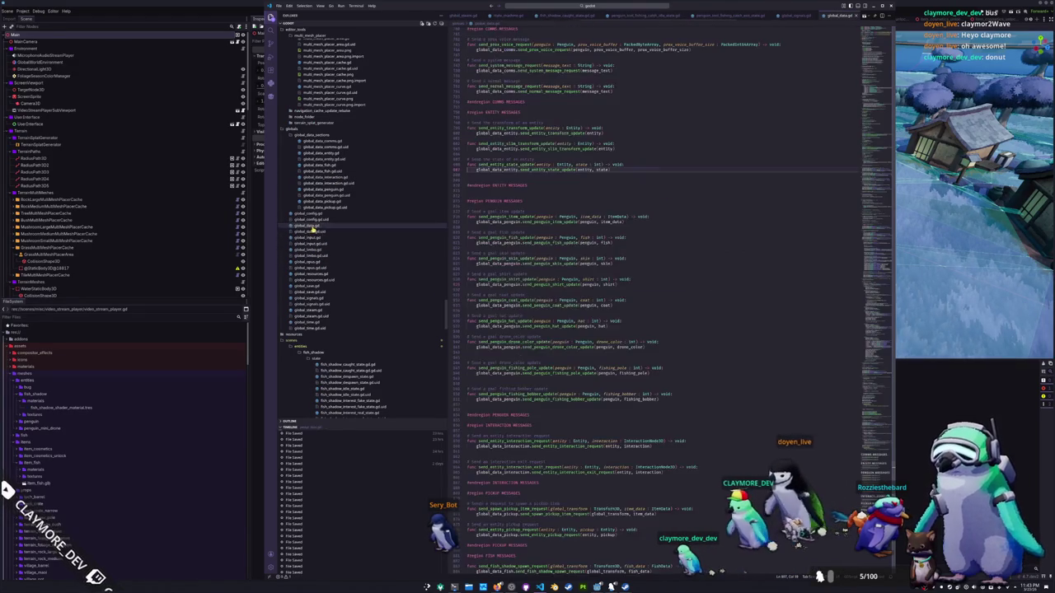
scroll(622, 376, down, 2)
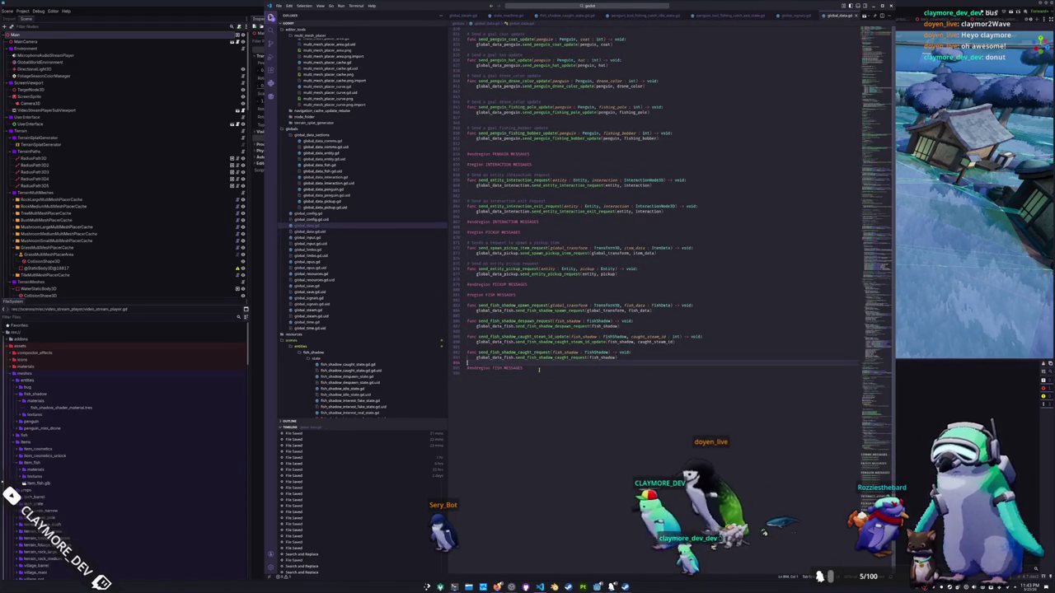
key(shift+Up)
key(shift+Up)
key(ctrl+c)
key(Down)
key(Down)
key(ctrl+v)
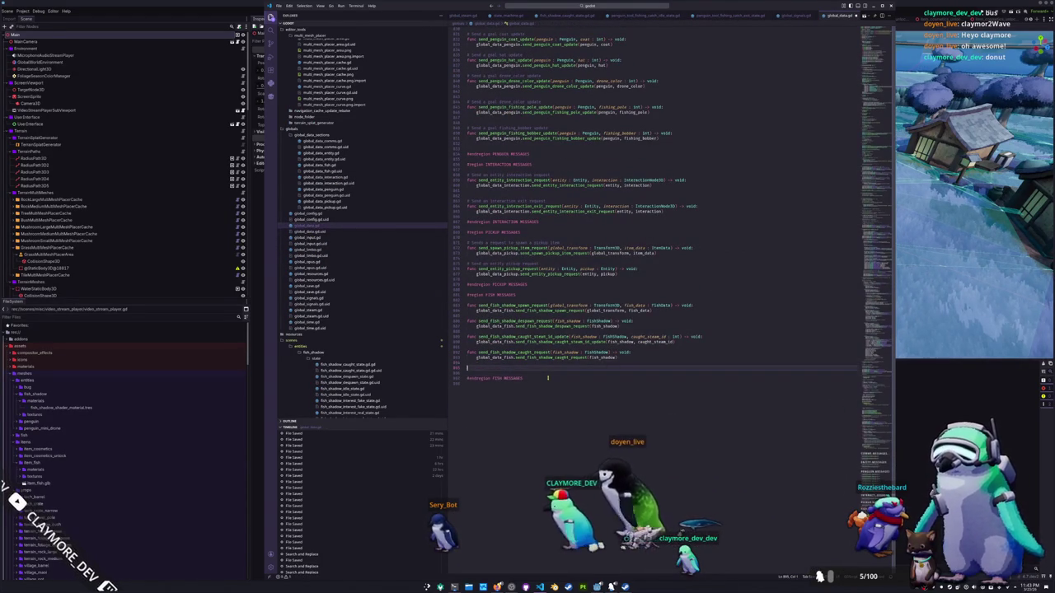
key(BackSpace)
Step: Rename the duplicate and its forwarded call to send_fish_shadow_not_caught_request
key(Up)
key(Home)
key(ctrl+Right)
key(ctrl+shift+Right)
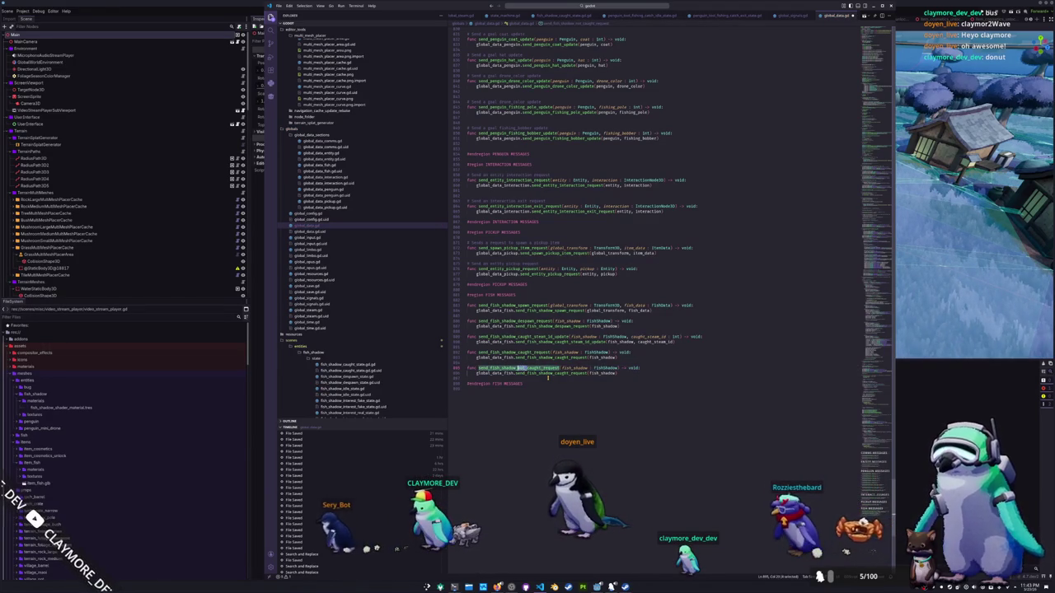
click(544, 374)
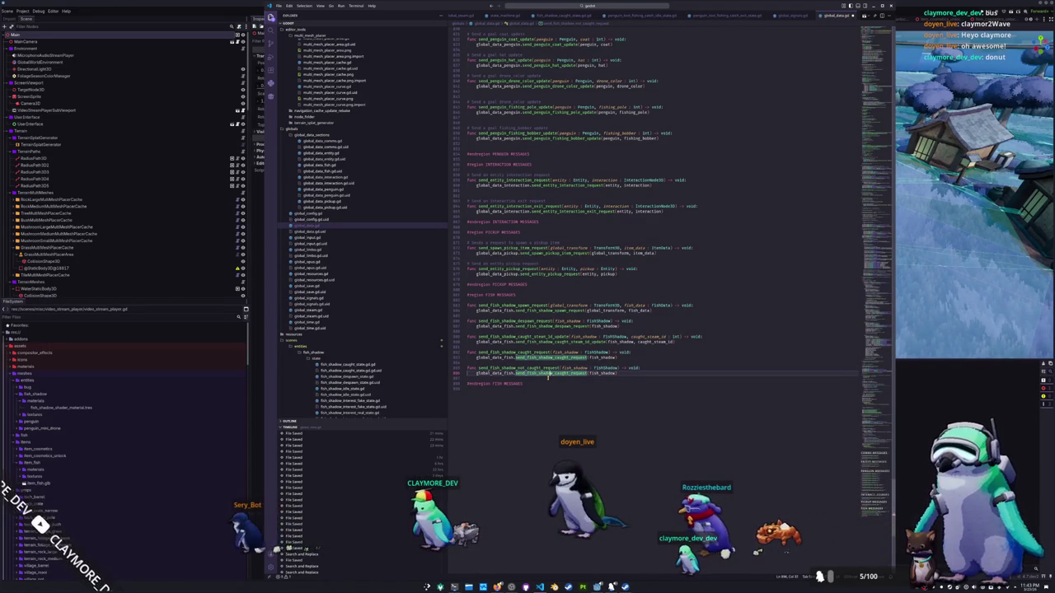
text(not_)
key(Down)
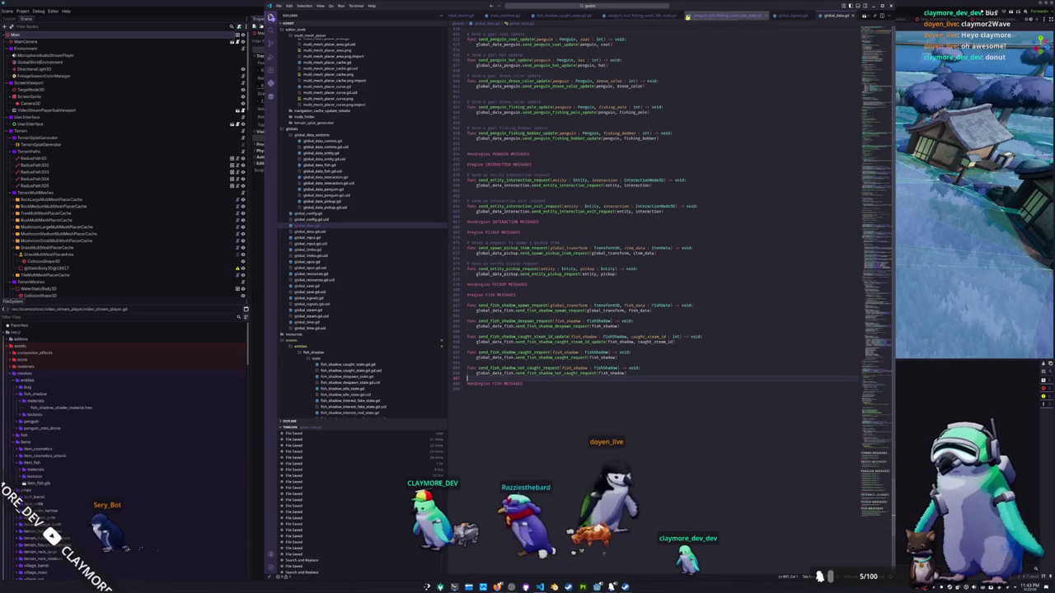
click(647, 16)
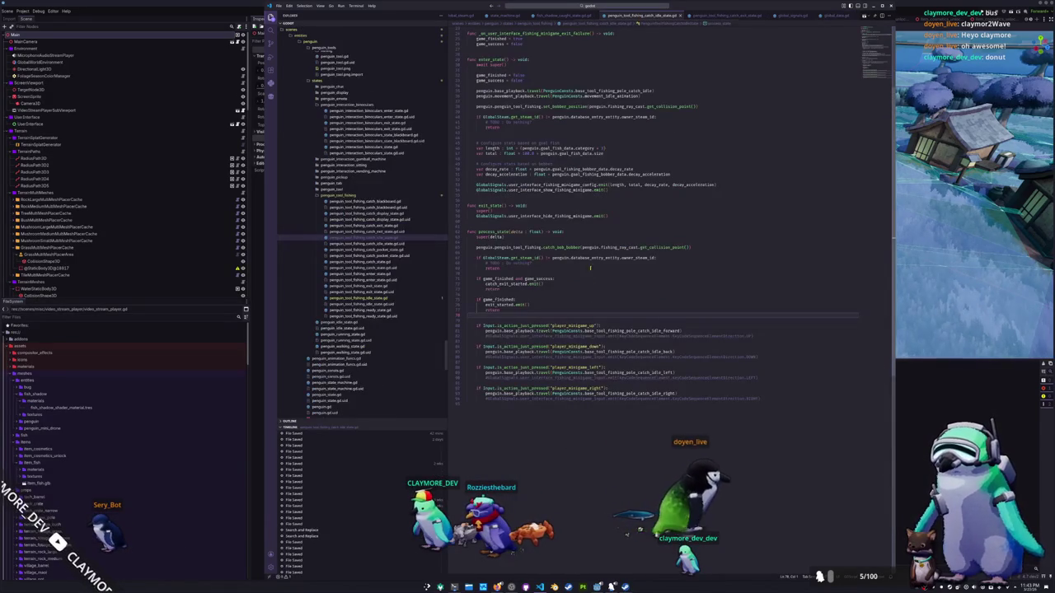
Step: Complete the line GlobalData.send_fish_shadow_not_caught_request(fish_shadow_area.fish_shadow) using autocomplete
click(357, 301)
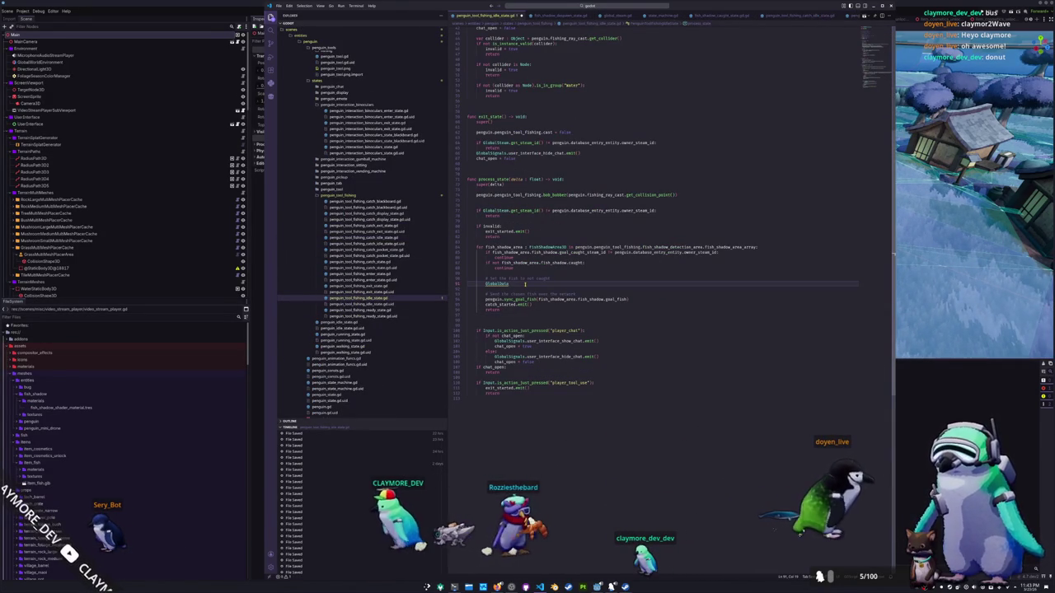
text(eam.send_fi)
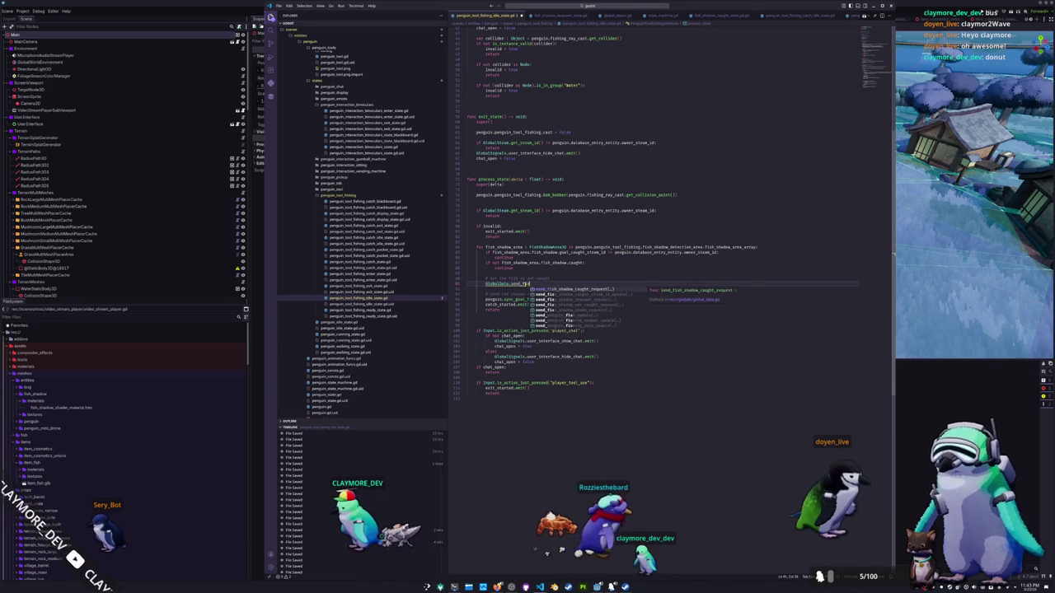
key(BackSpace)
key(BackSpace)
key(BackSpace)
text(_sha)
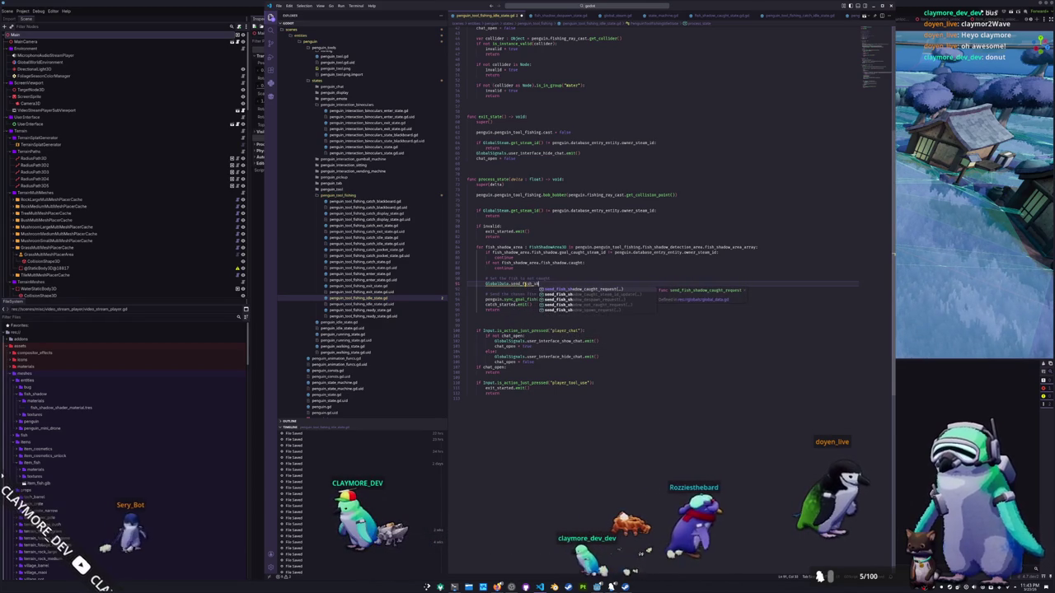
text(dow_not)
key(Return)
text(fish_shadow)
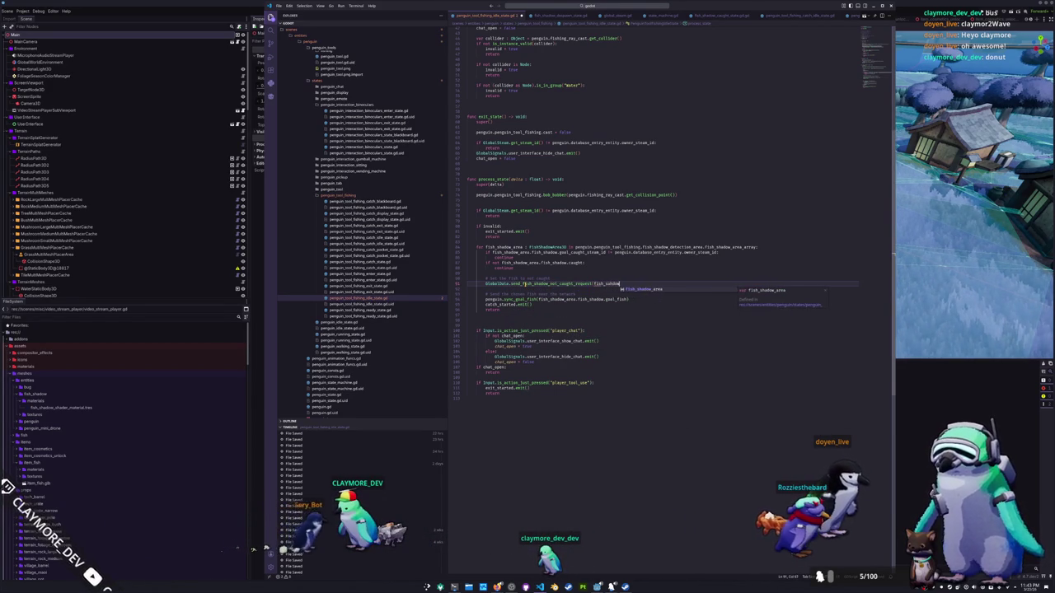
key(Return)
text(.fish_shadow)
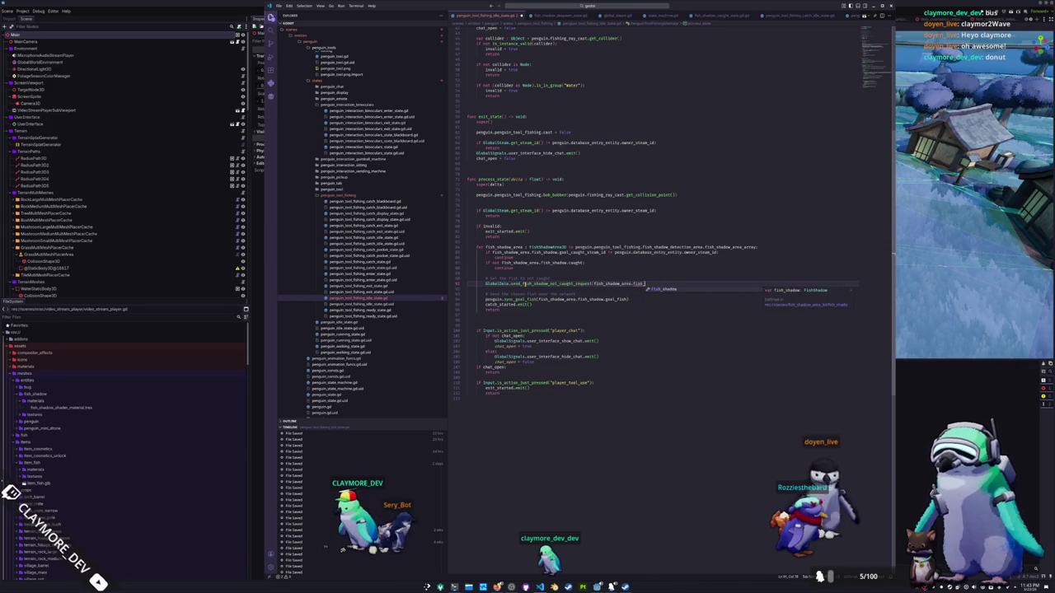
text())
key(Return)
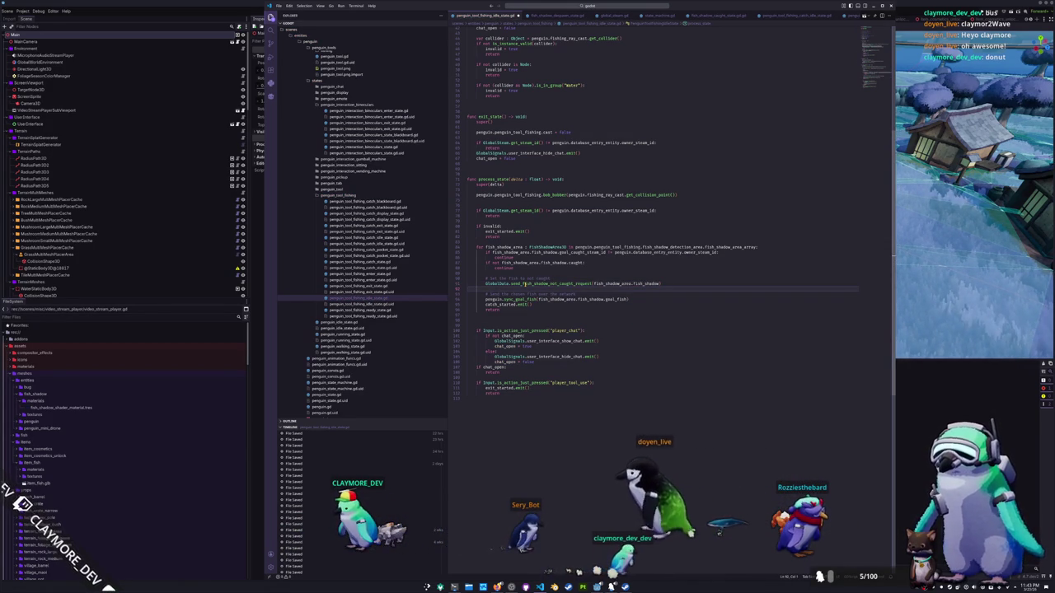
Step: Delete the extra blank line after return and switch to the Godot editor
click(468, 314)
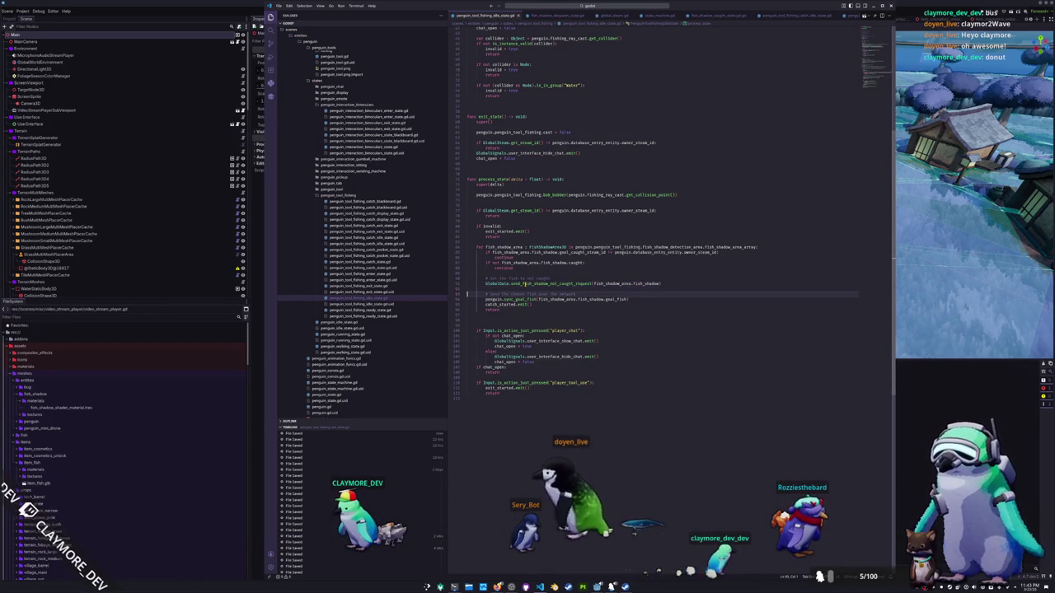
key(Down)
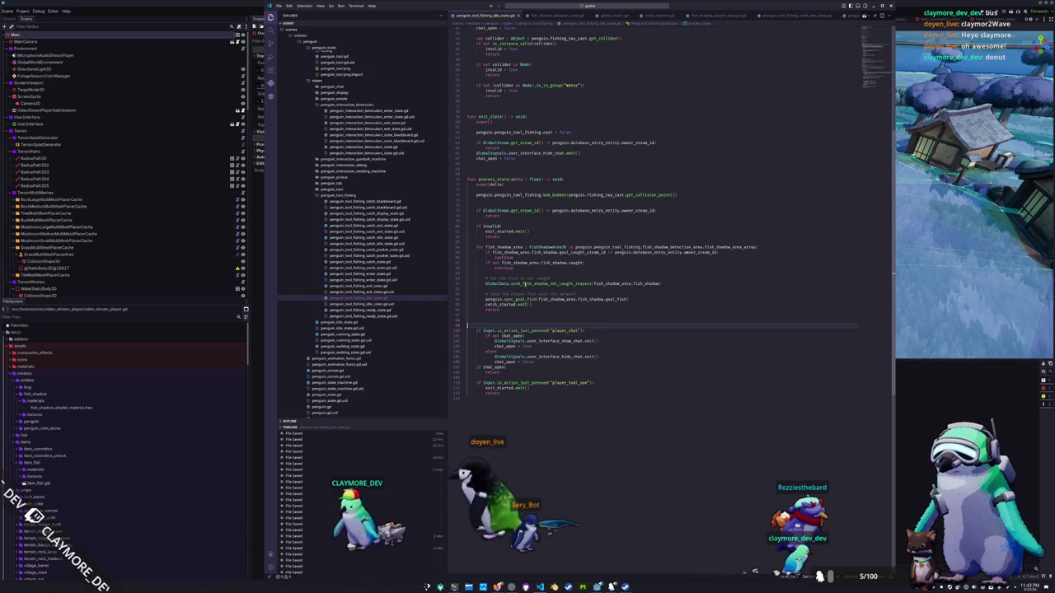
key(Delete)
key(Down)
key(Down)
key(Down)
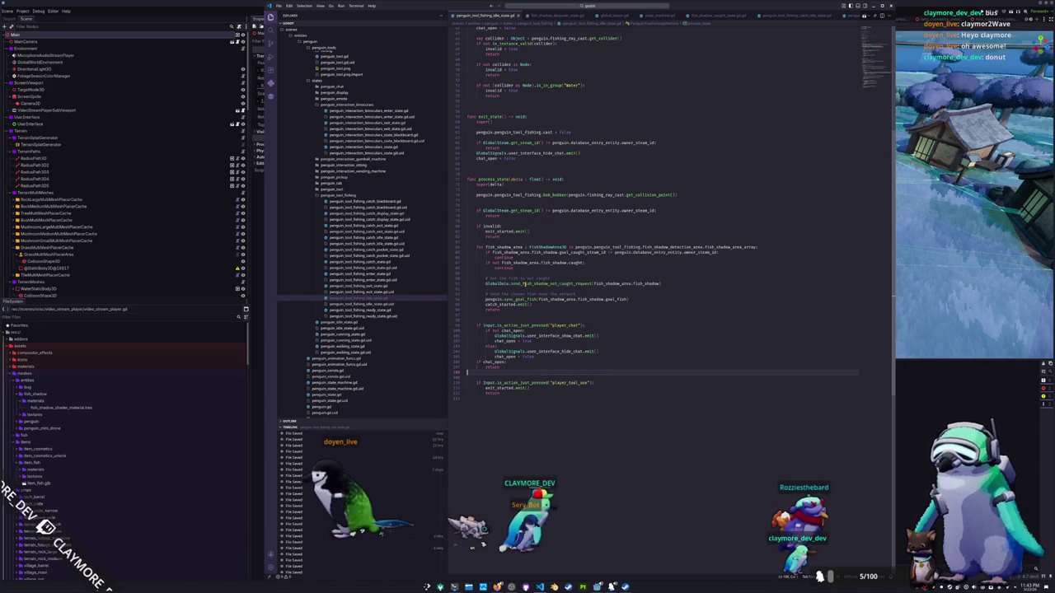
key(alt+Tab)
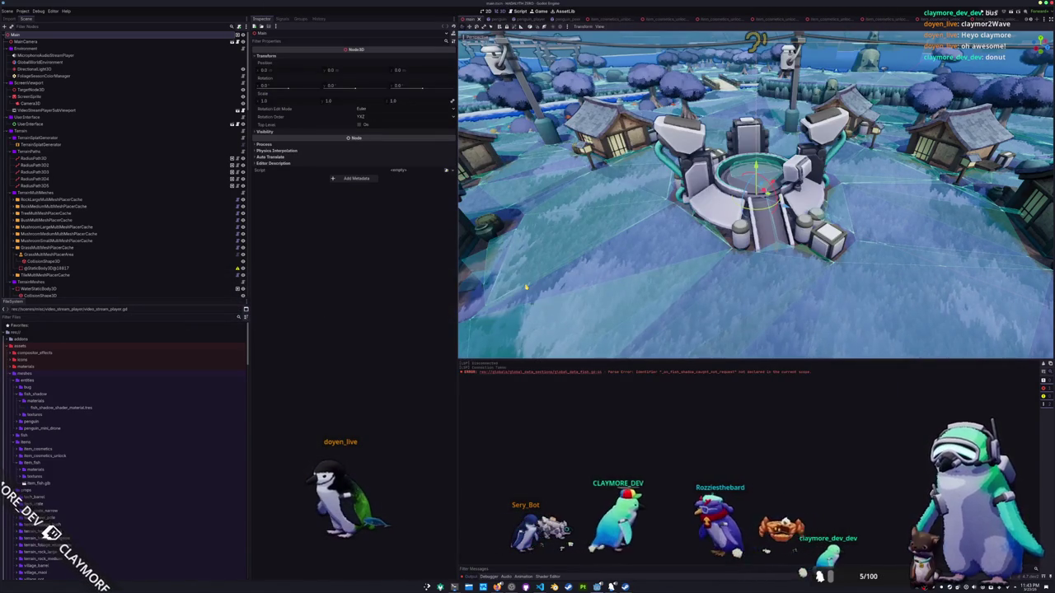
Step: Run the game in Singleplayer, walk the penguin around, stop it, and return to VS Code
key(F5)
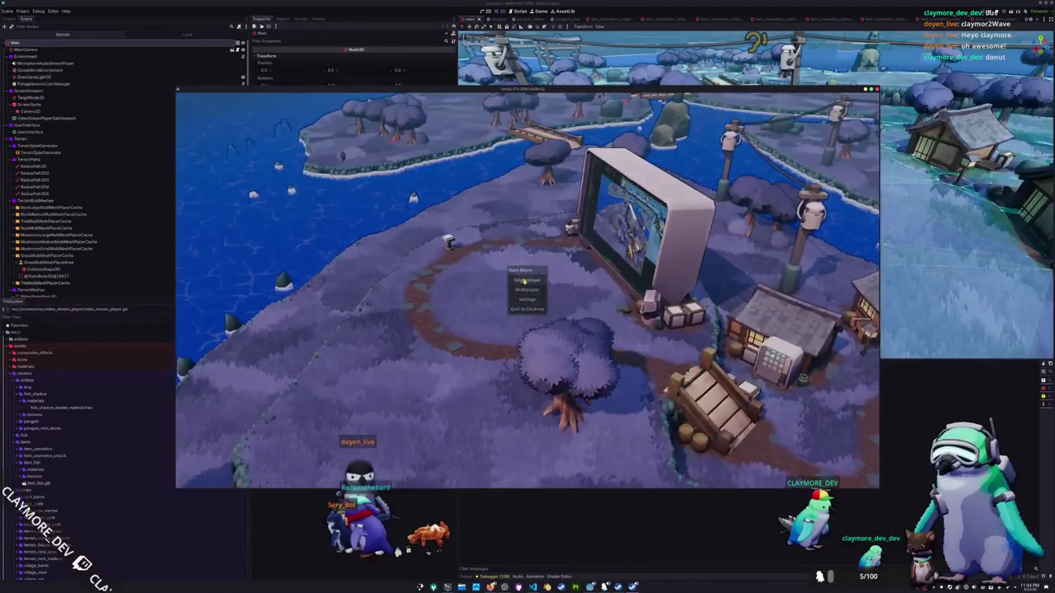
click(519, 282)
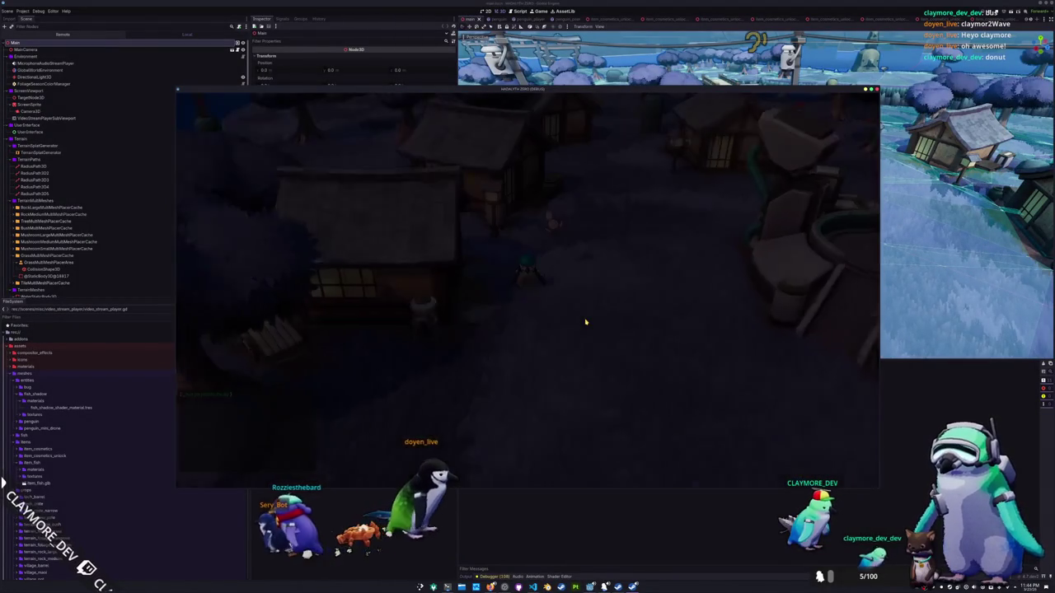
key(a)
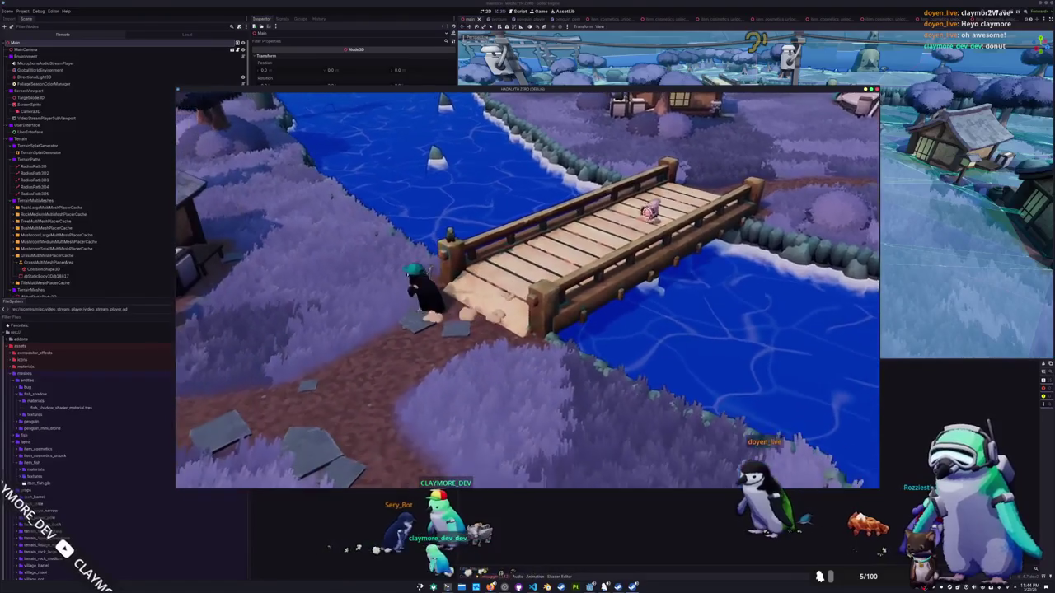
key(F8)
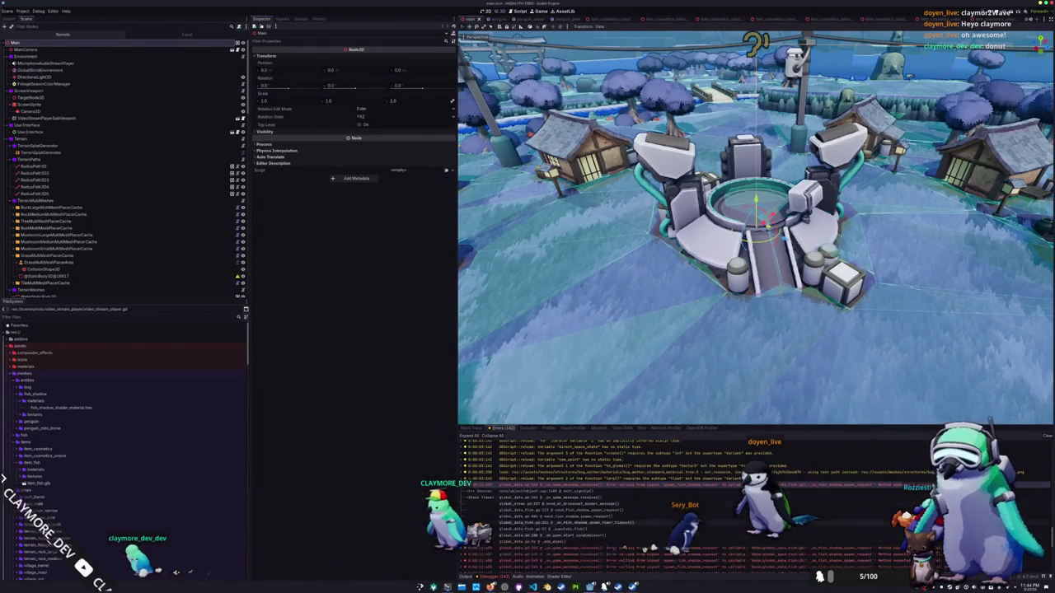
key(alt+Tab)
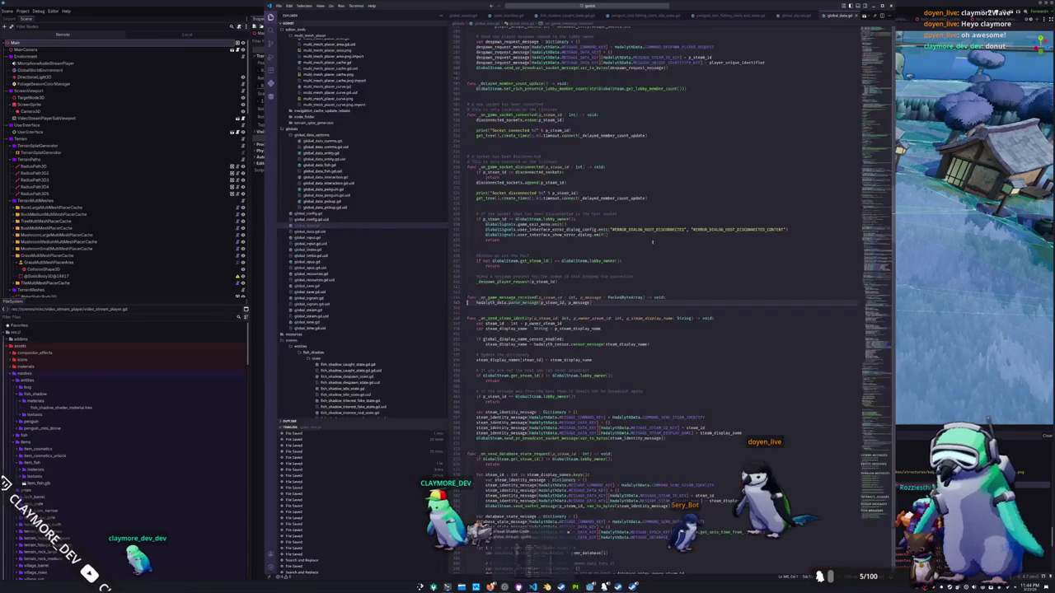
Step: In global_data_fish.gd, delete the global_transform line from the spawn message
scroll(649, 296, down, 5)
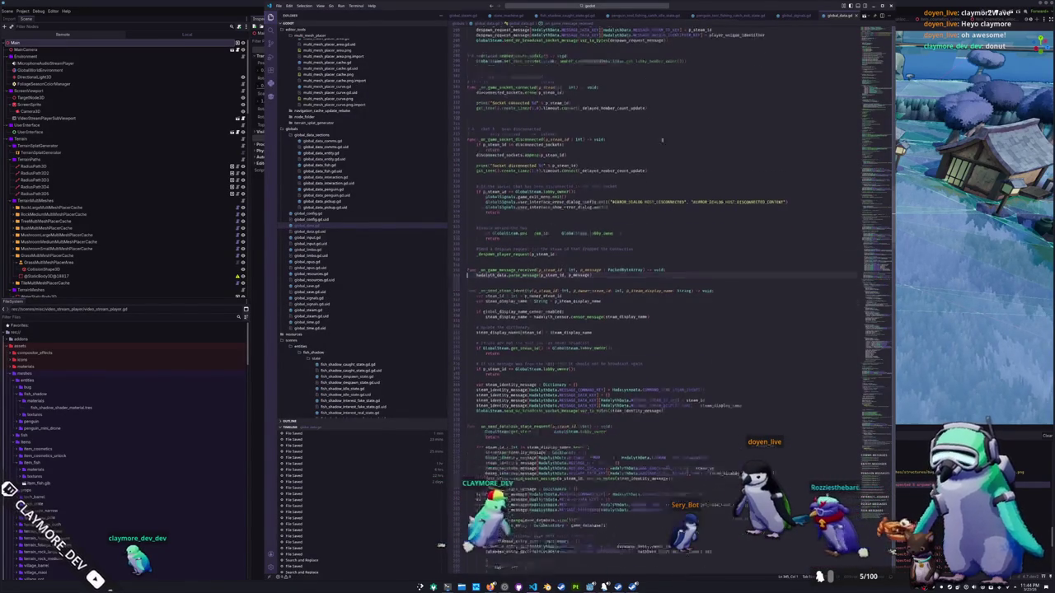
scroll(649, 160, up, 3)
click(795, 16)
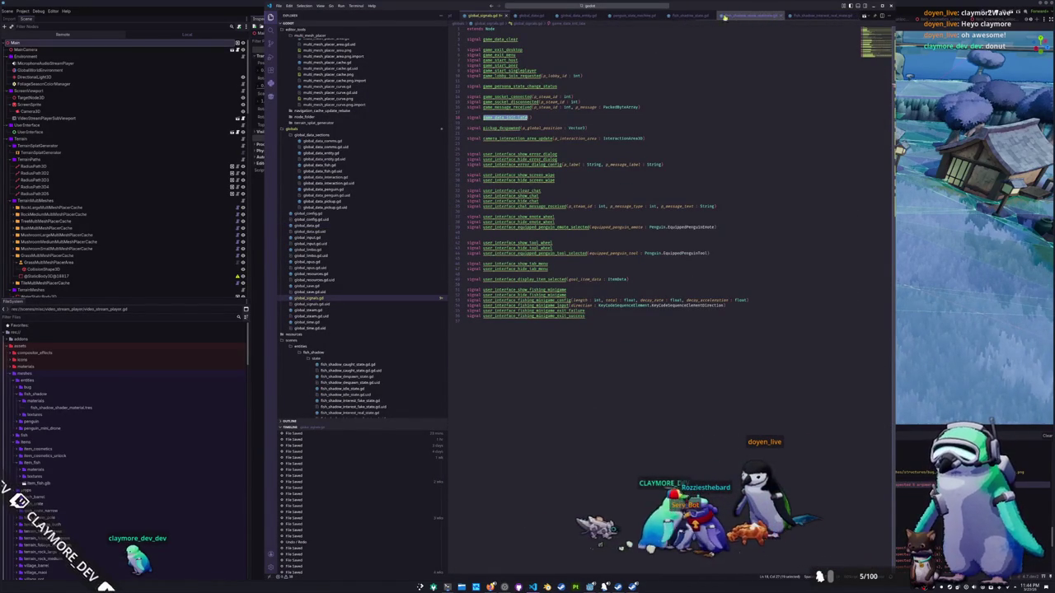
click(446, 165)
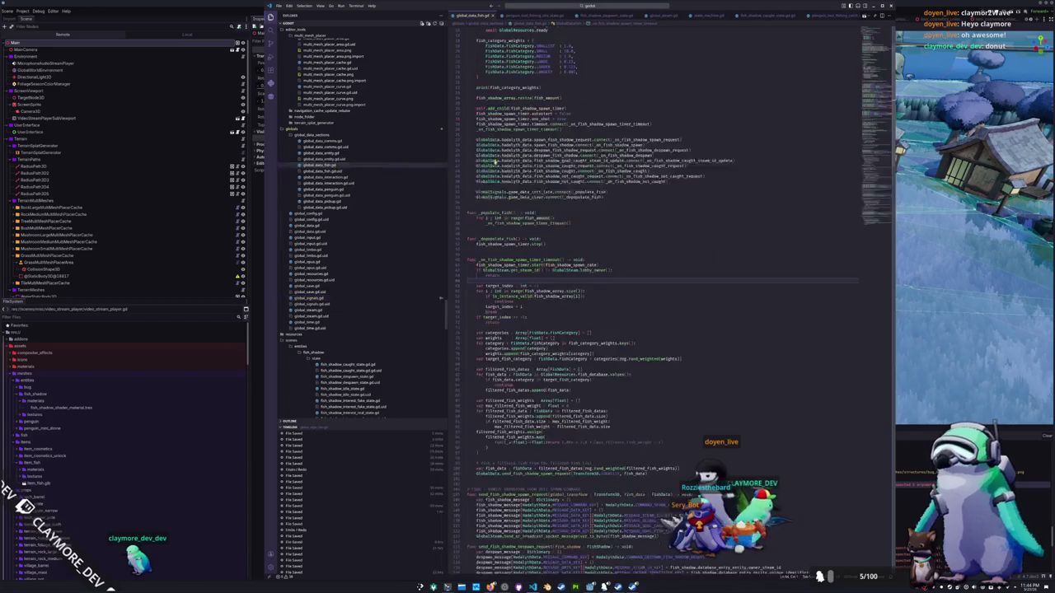
scroll(619, 290, down, 10)
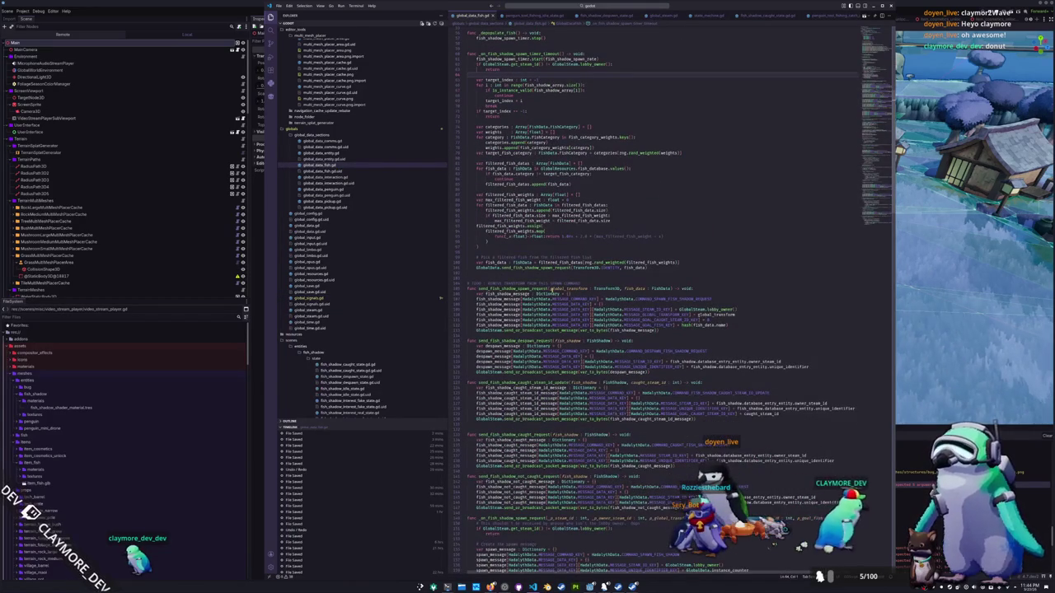
double_click(573, 289)
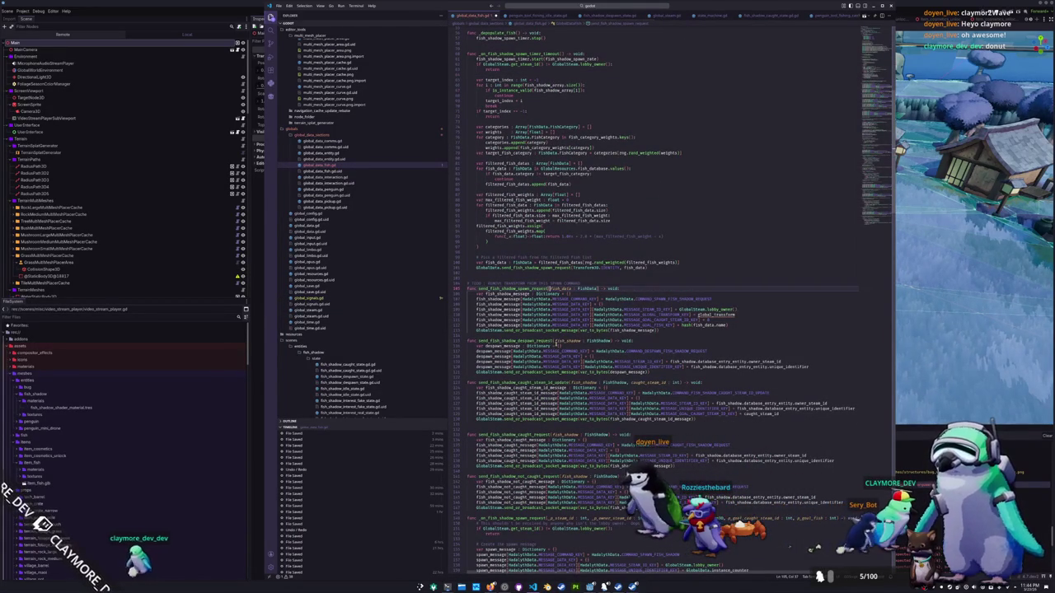
key(ctrl+l)
key(BackSpace)
Step: Remove _on_fish_shadow_spawn's p_global_transform parameter and its fish_shadow.transform assignment line
scroll(679, 335, down, 10)
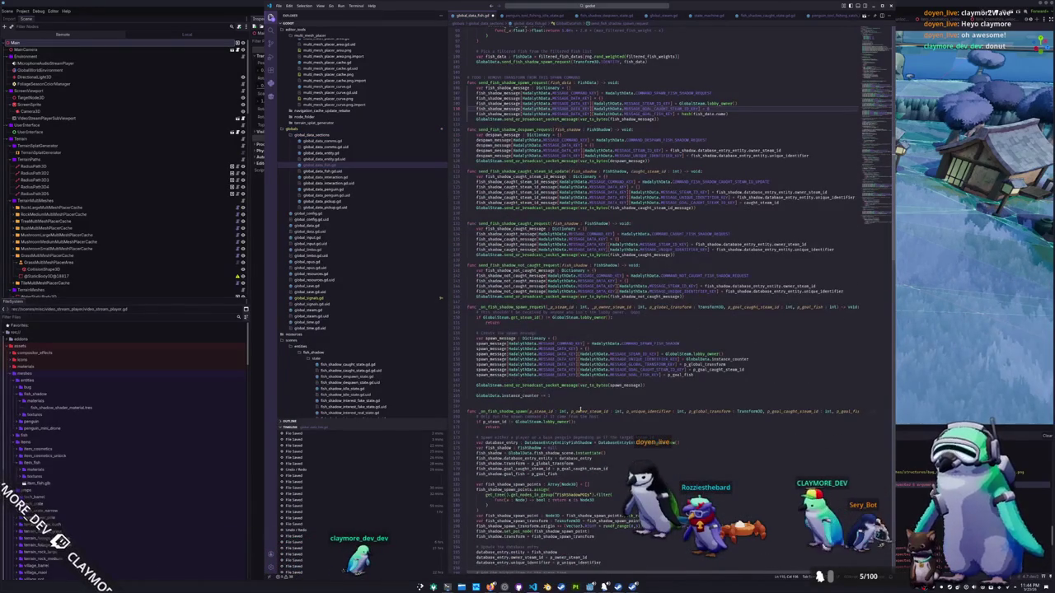
double_click(684, 410)
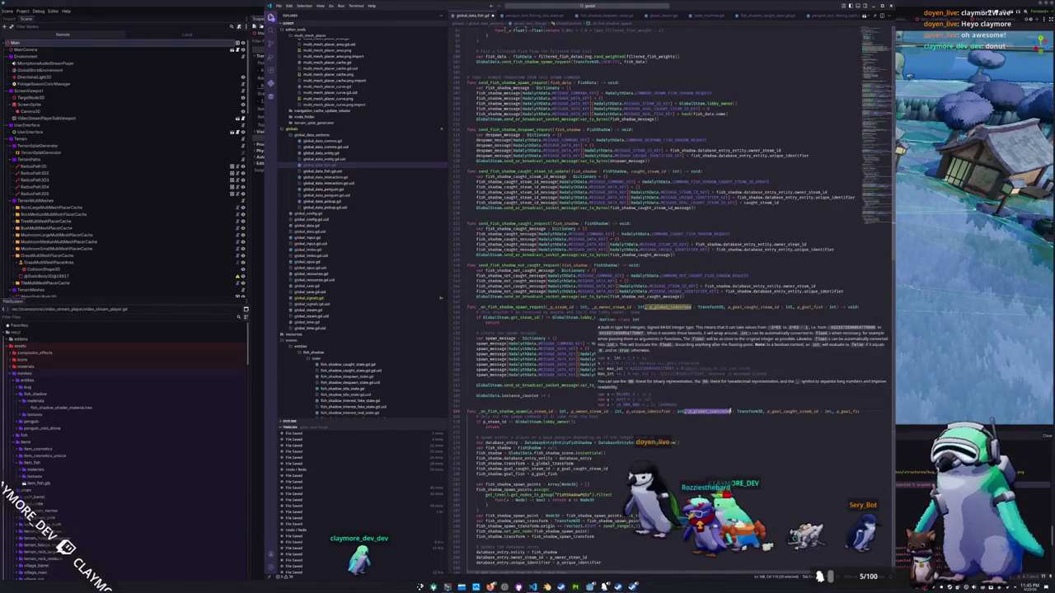
key(BackSpace)
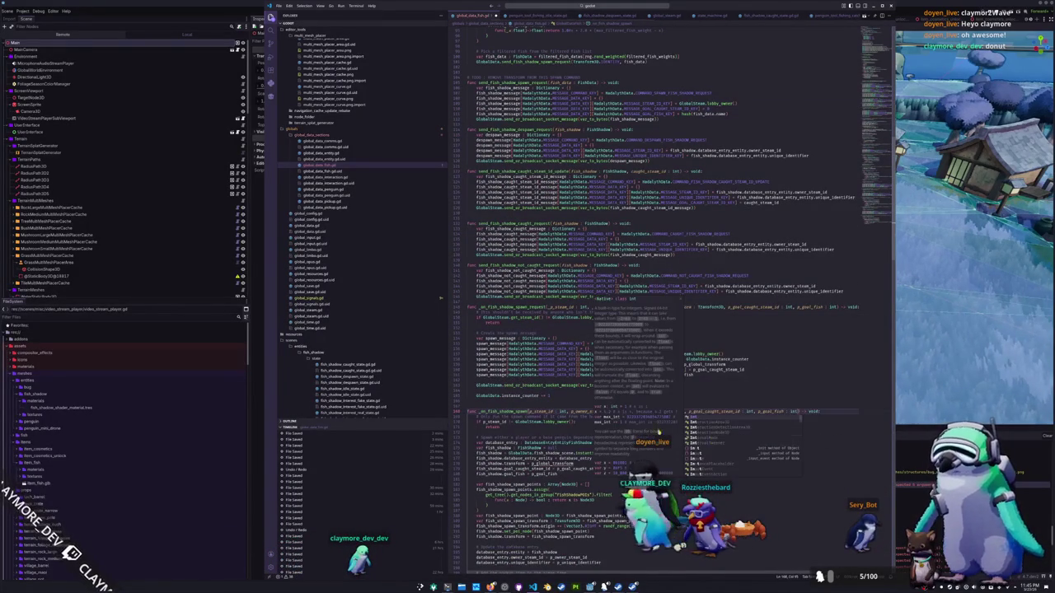
scroll(568, 420, down, 3)
triple_click(569, 408)
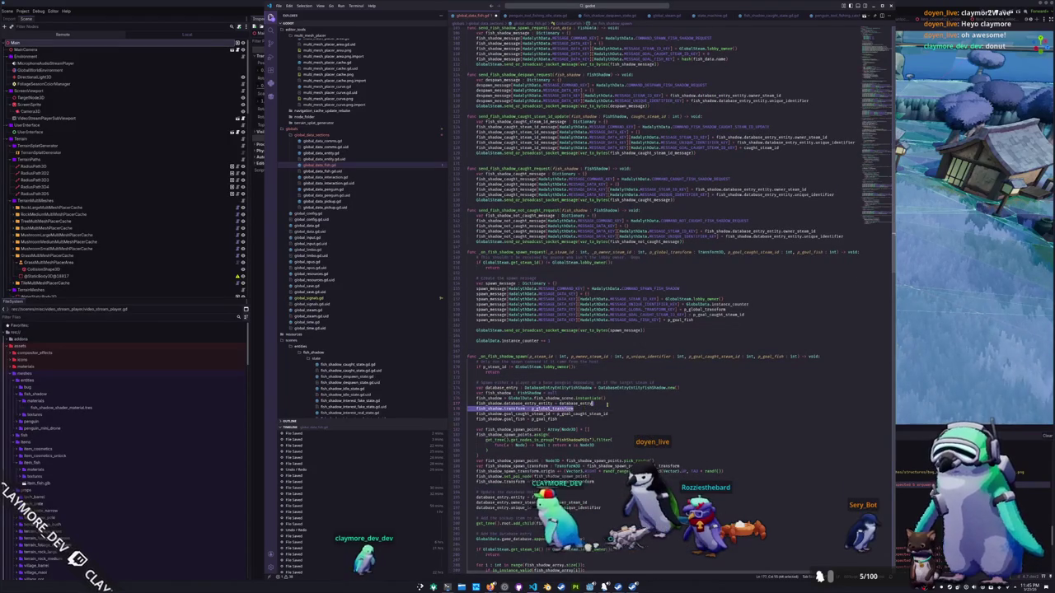
key(BackSpace)
Step: Enter team_id, add a blank line after the broadcast send call, and switch to Godot
scroll(609, 404, down, 5)
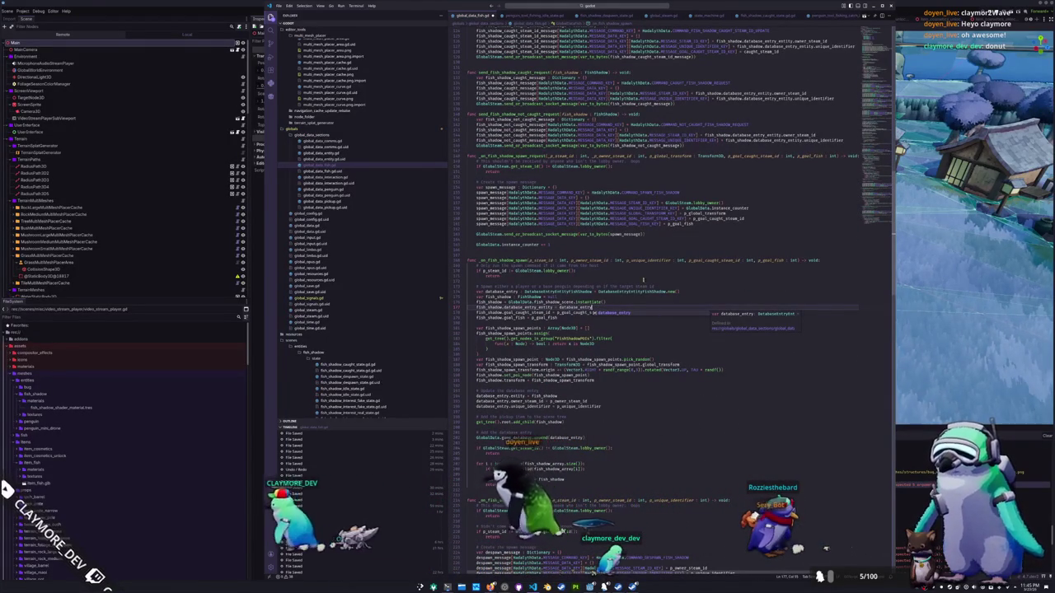
text(team_id)
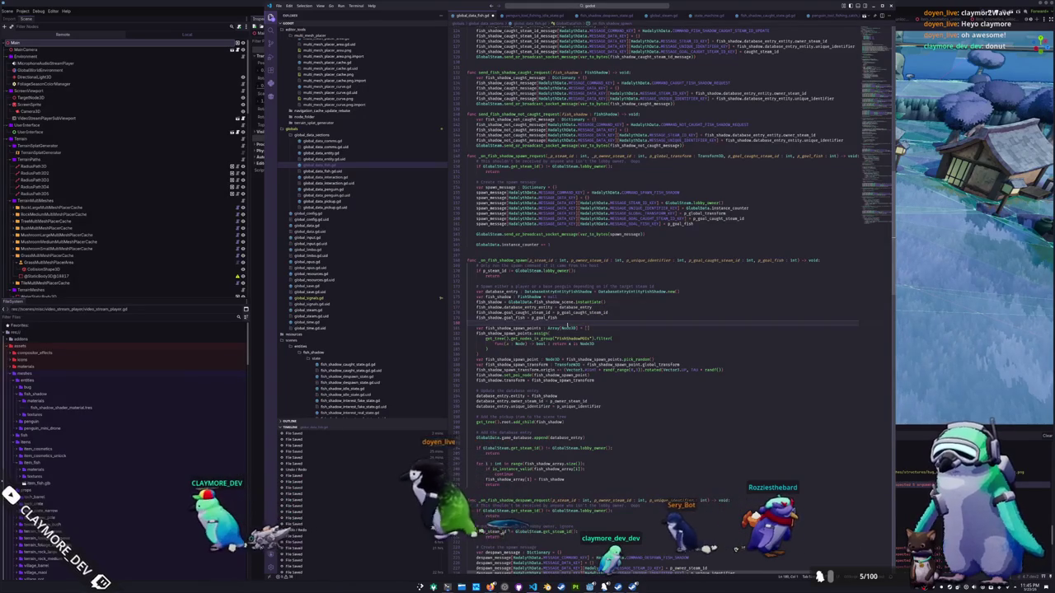
click(512, 380)
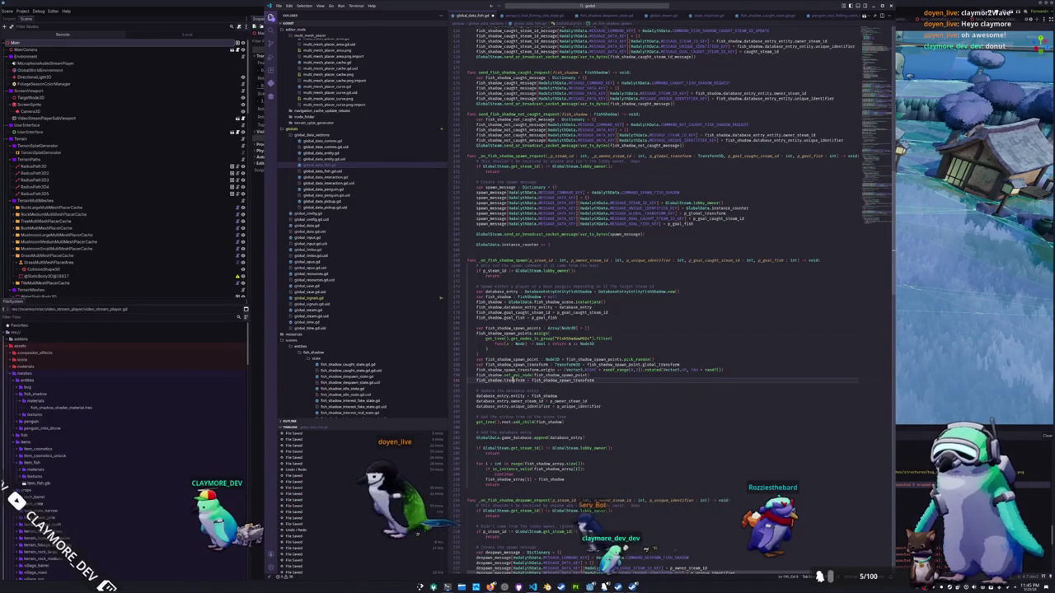
scroll(511, 380, down, 3)
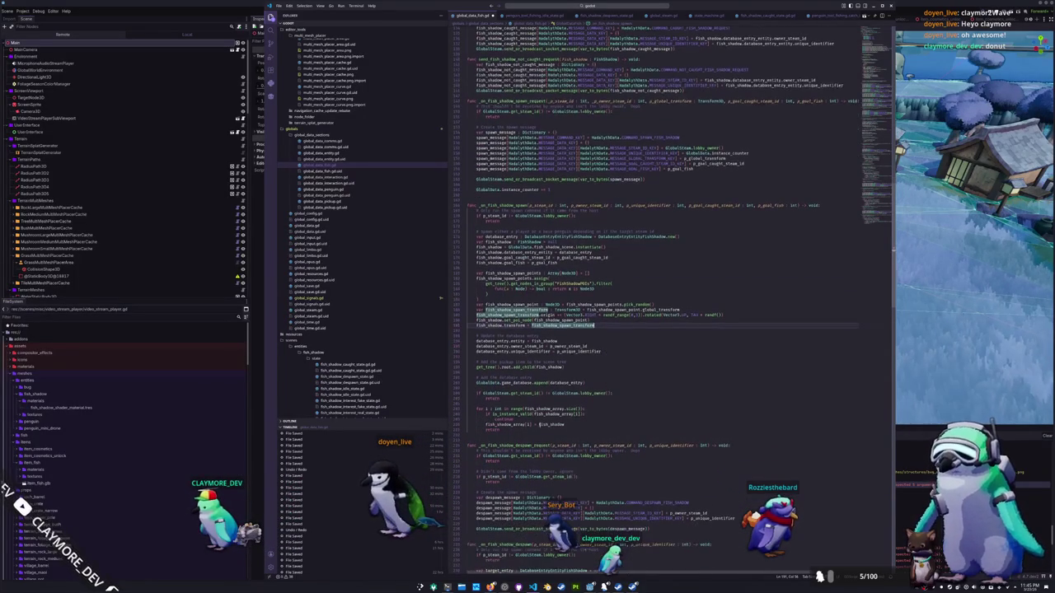
click(524, 431)
scroll(524, 431, up, 3)
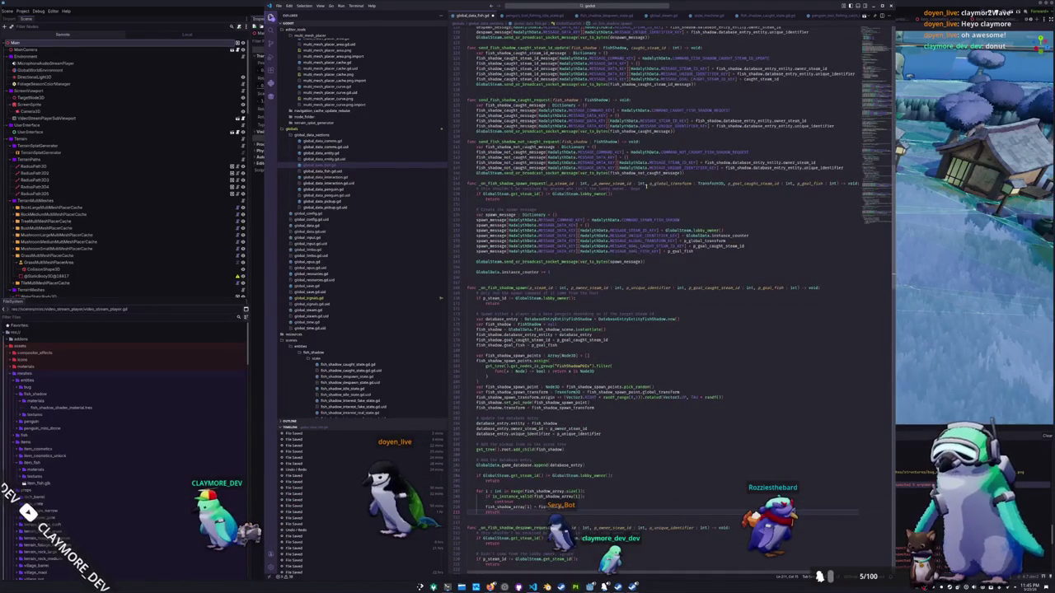
click(649, 174)
key(Return)
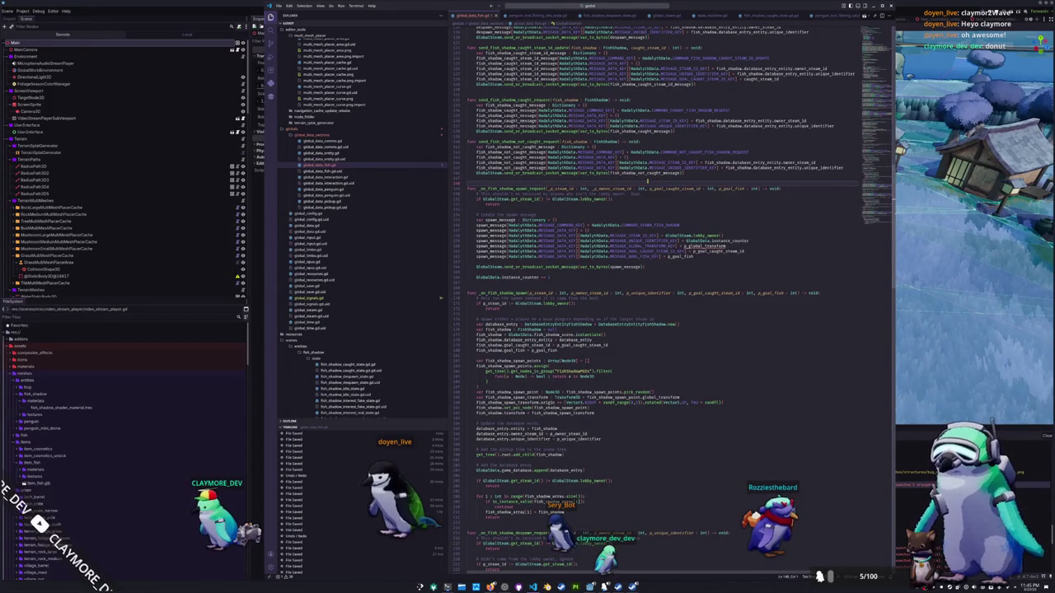
key(alt+Tab)
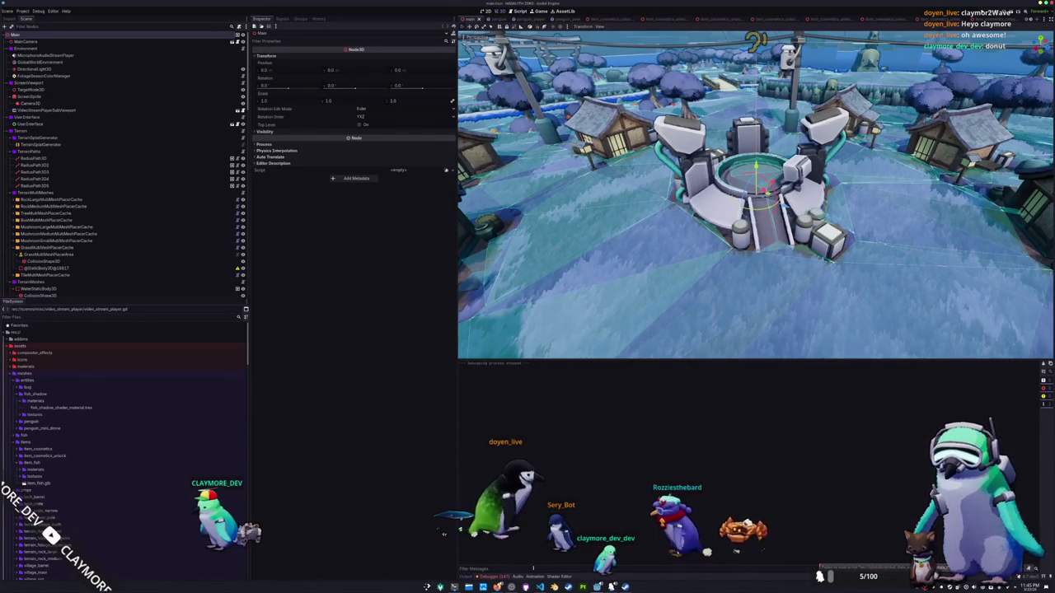
Step: Delete the p_global_transform line from the spawn-request message, save, and run the project in Godot
key(alt+Tab)
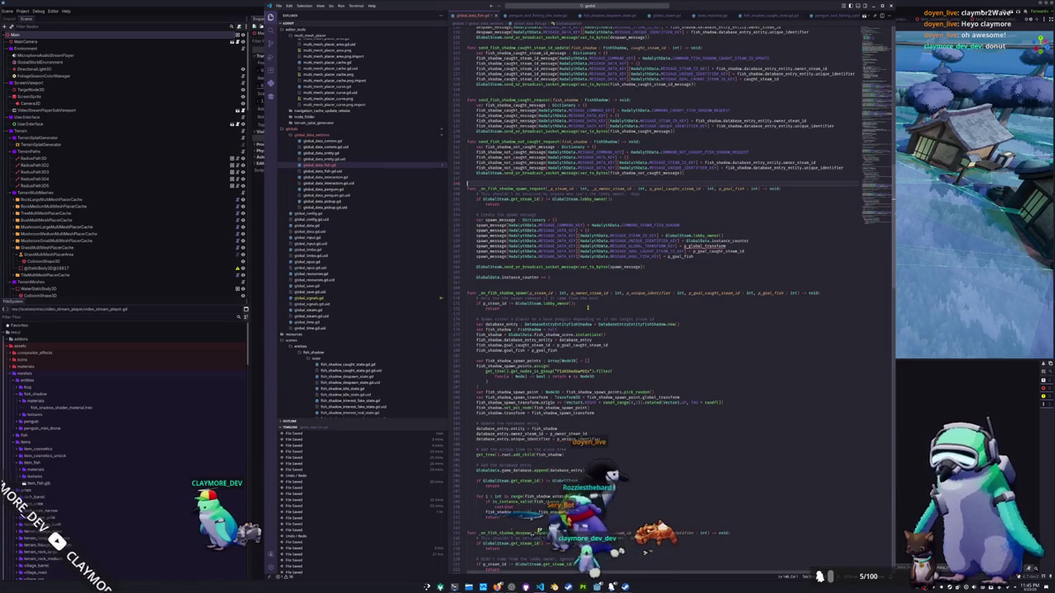
scroll(659, 297, up, 4)
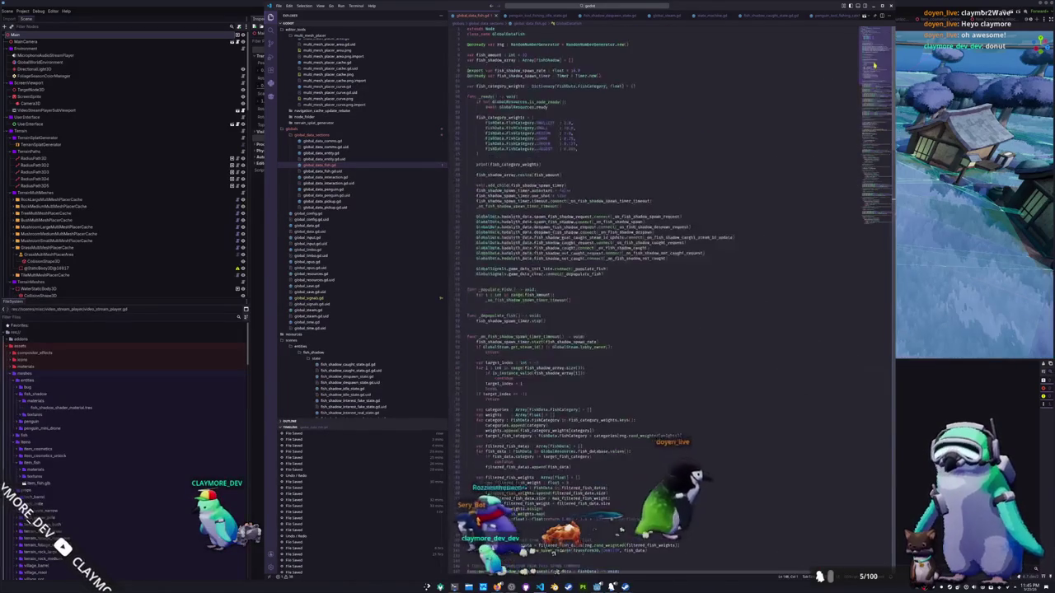
scroll(736, 310, down, 2)
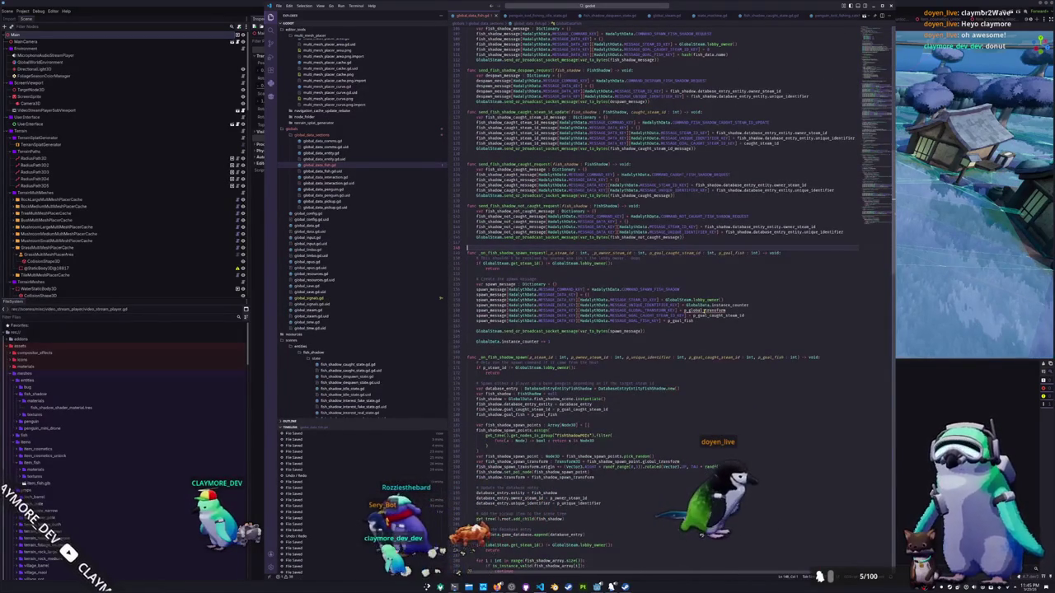
triple_click(736, 309)
key(BackSpace)
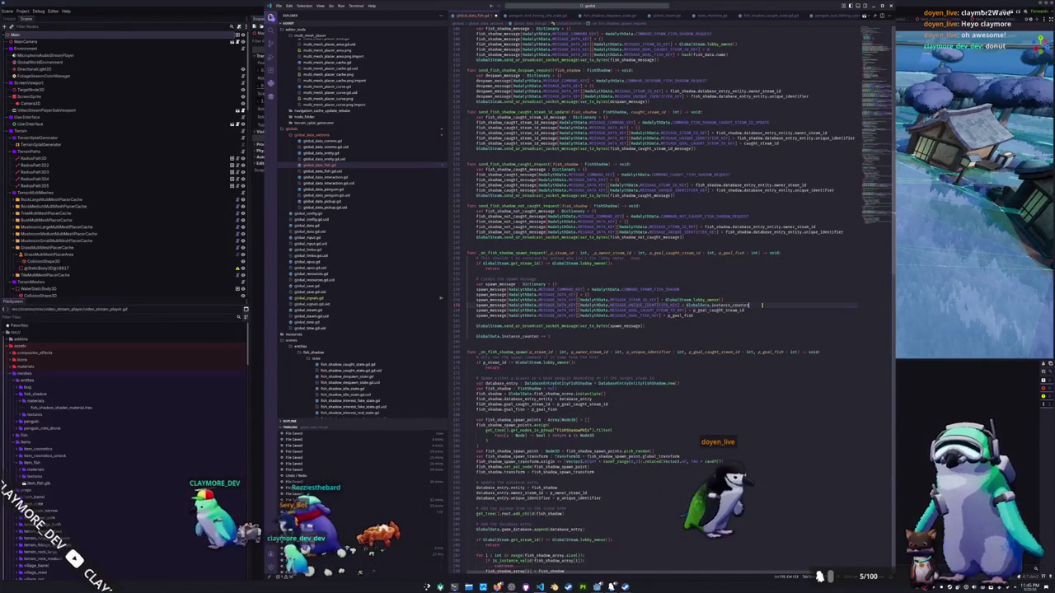
key(ctrl+s)
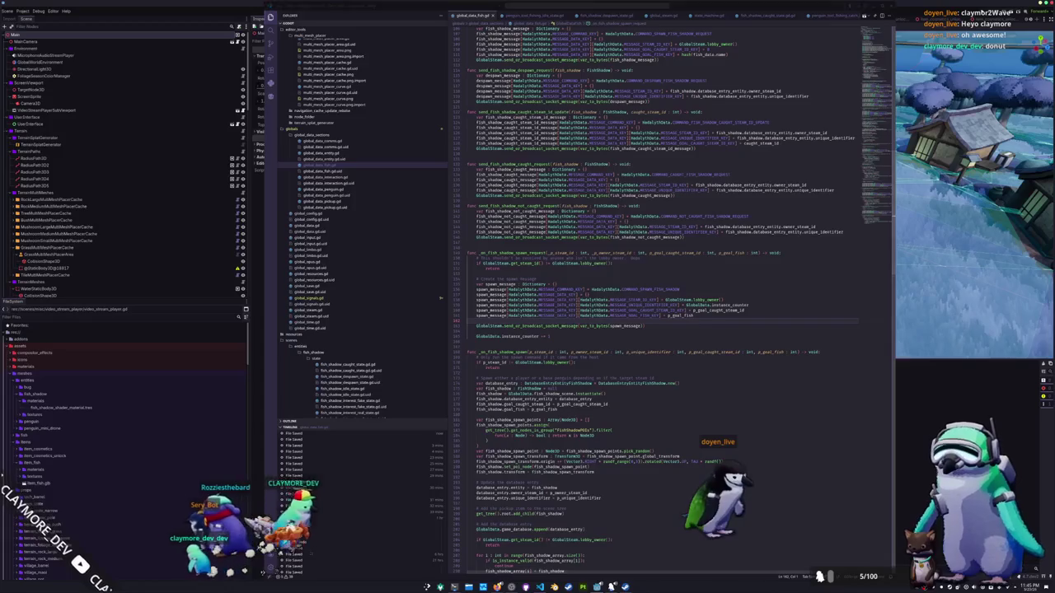
key(alt+Tab)
key(F5)
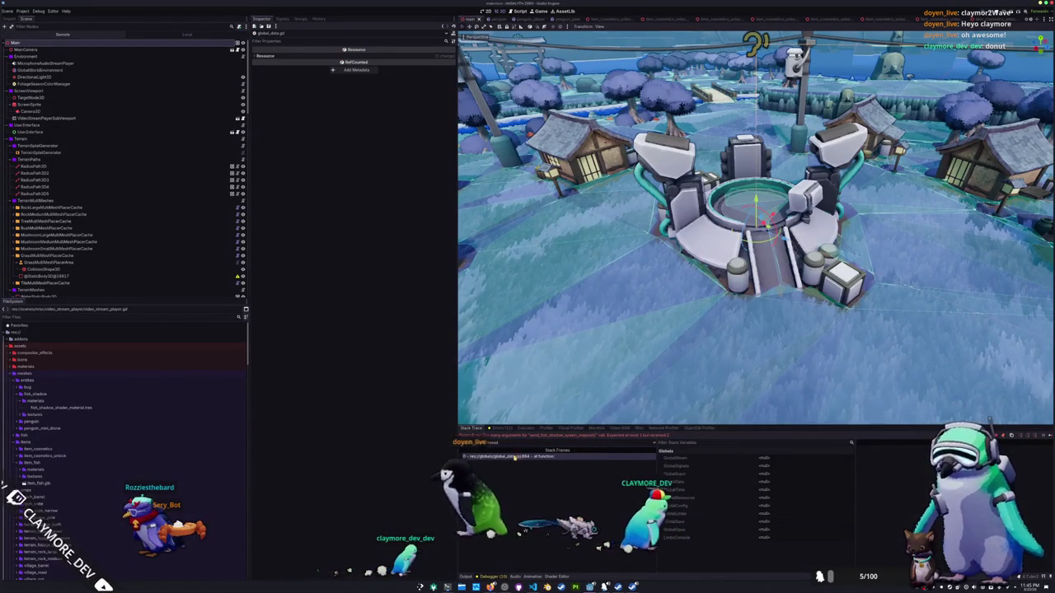
Step: Switch from Godot back to VS Code's global_data_fish.gd spawn-request code
key(alt+Tab)
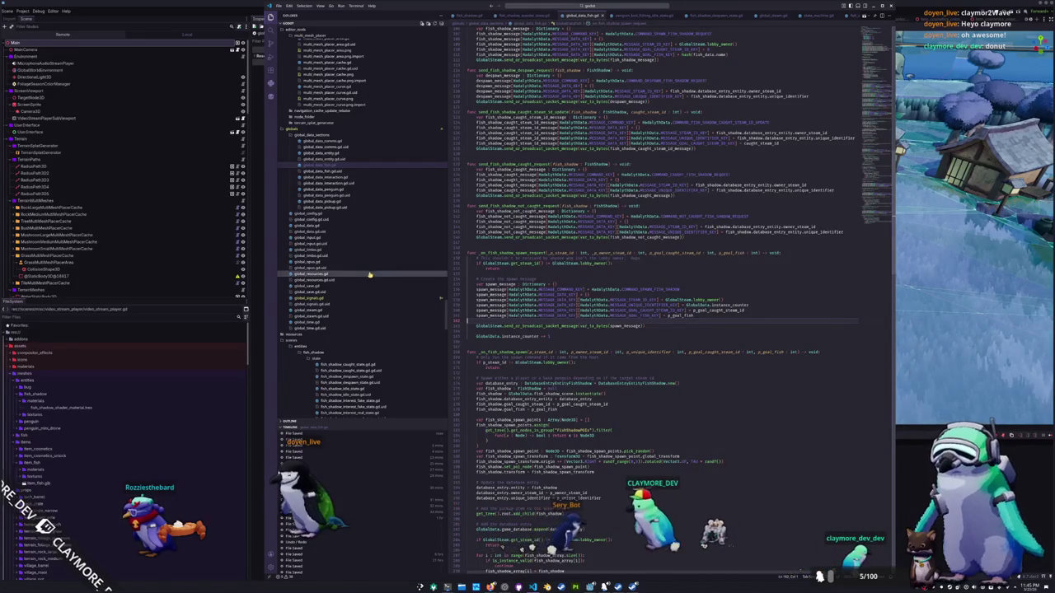
Step: Drop global_transform from send_fish_shadow_spawn_request's parameter and forwarded call in global_data.gd, save, and rerun
click(317, 225)
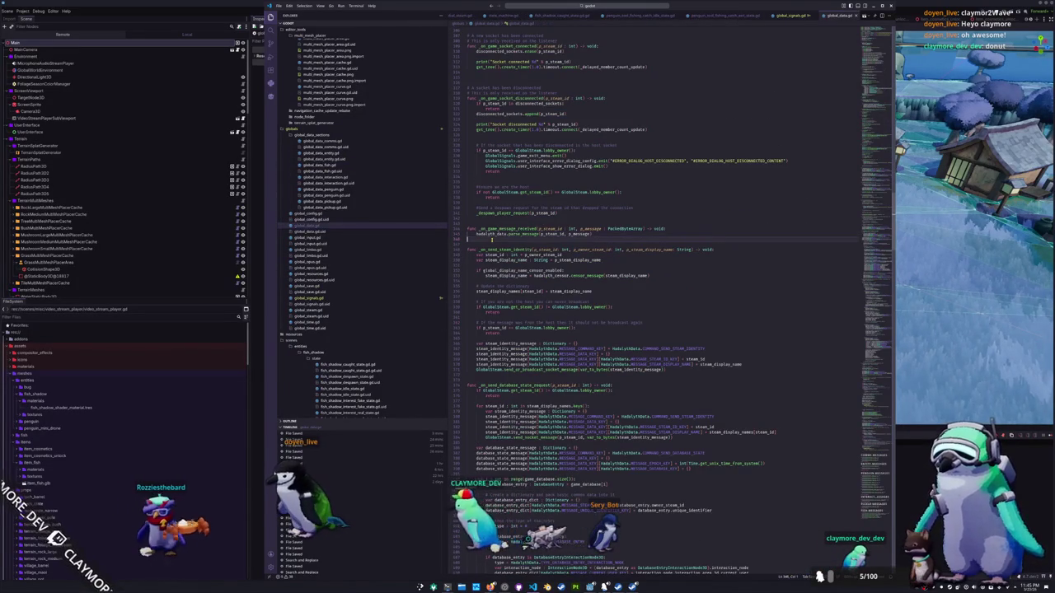
scroll(810, 345, down, 5)
scroll(810, 344, down, 20)
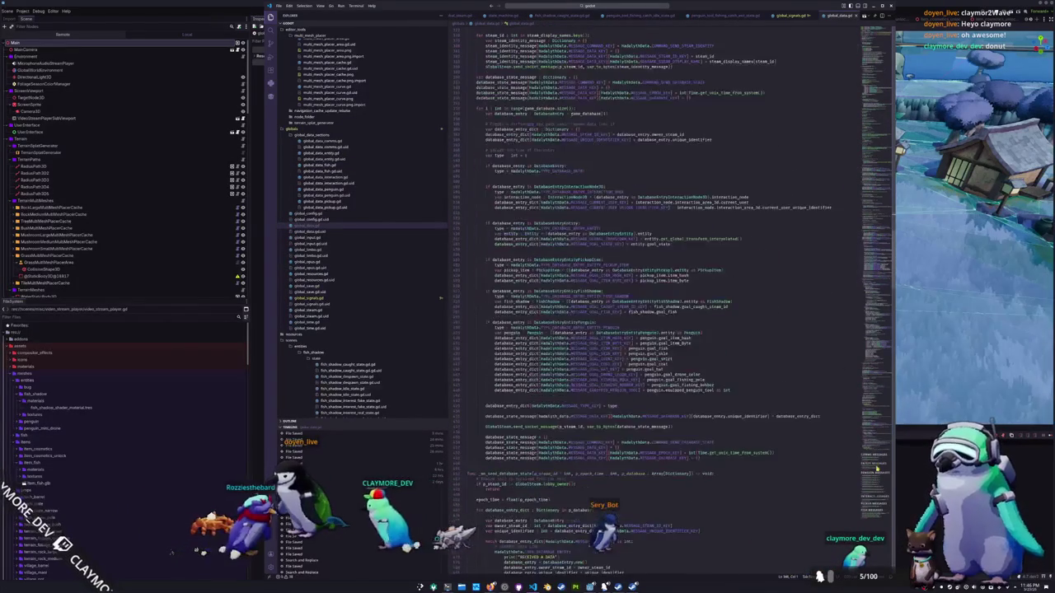
scroll(874, 494, up, 1)
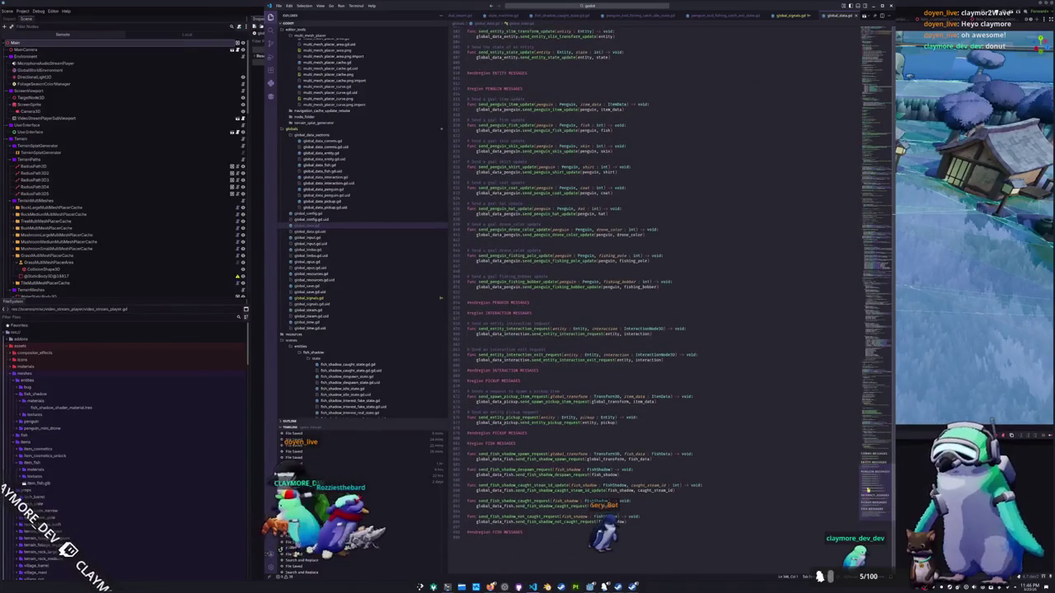
drag(550, 454, 628, 459)
key(BackSpace)
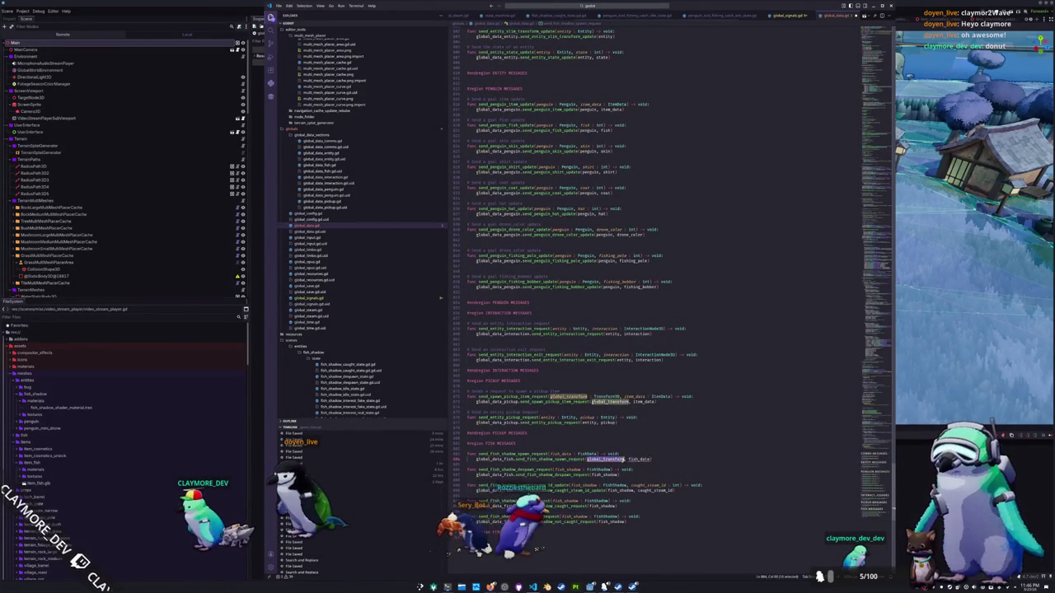
key(BackSpace)
click(586, 480)
key(ctrl+s)
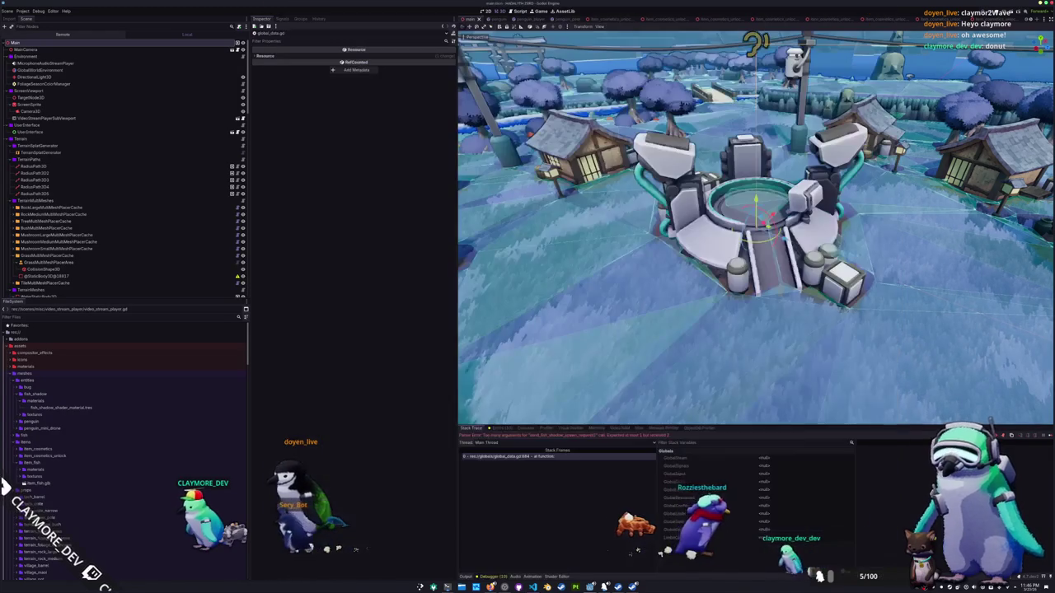
key(F5)
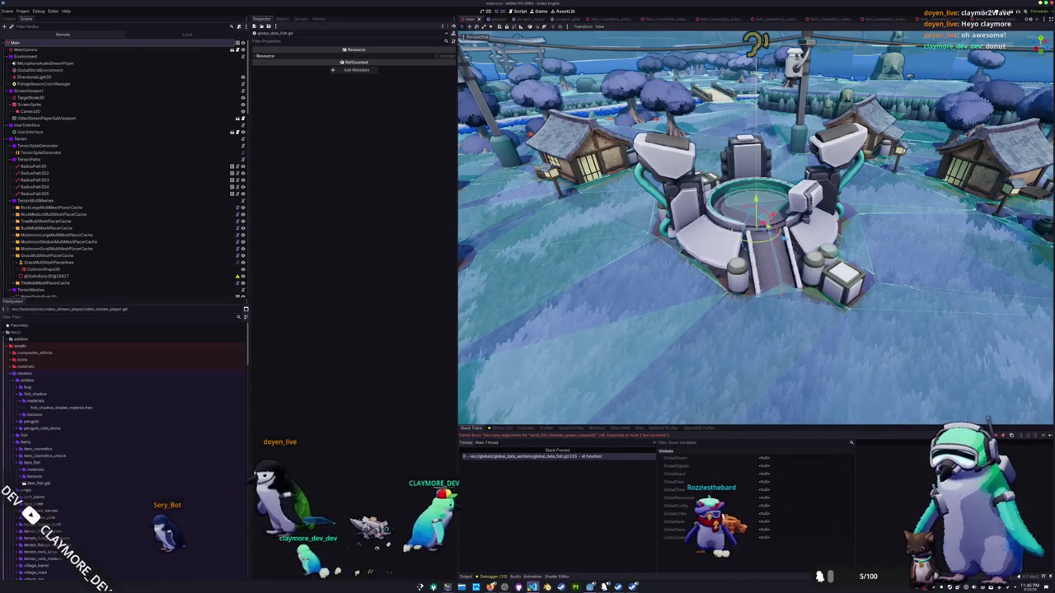
key(alt+Tab)
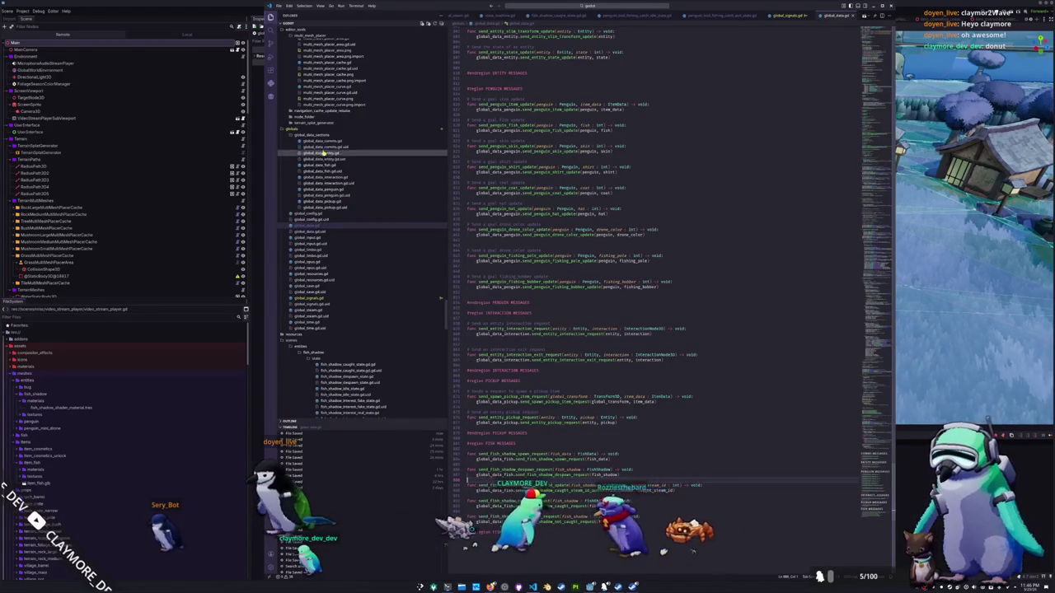
Step: Remove the Transform3D.IDENTITY argument on line 253 of global_data_fish.gd, save, and stop the game
click(322, 166)
scroll(659, 288, down, 10)
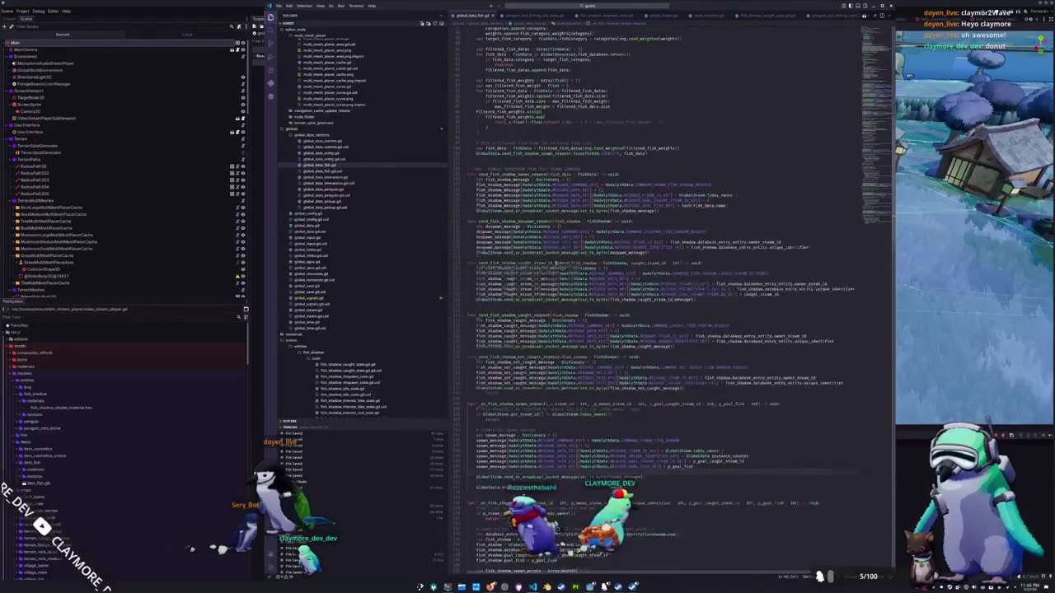
scroll(659, 329, up, 3)
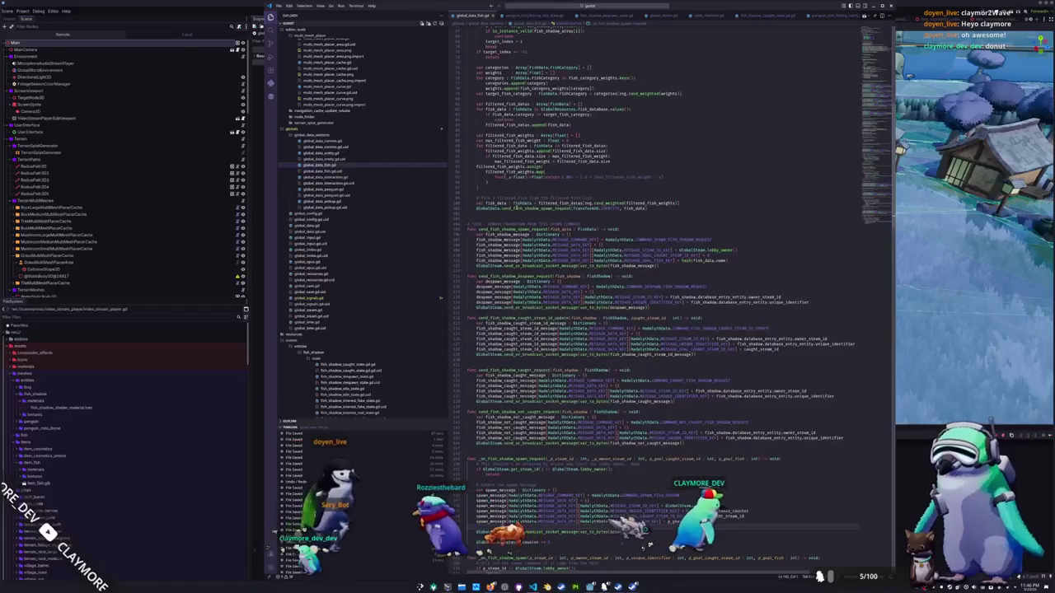
drag(573, 208, 624, 209)
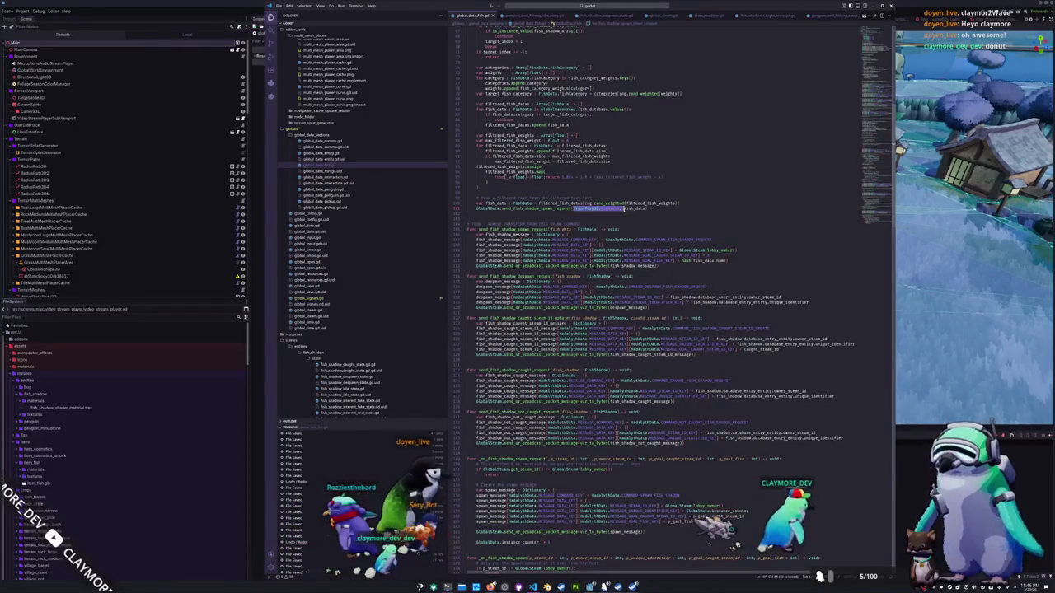
key(BackSpace)
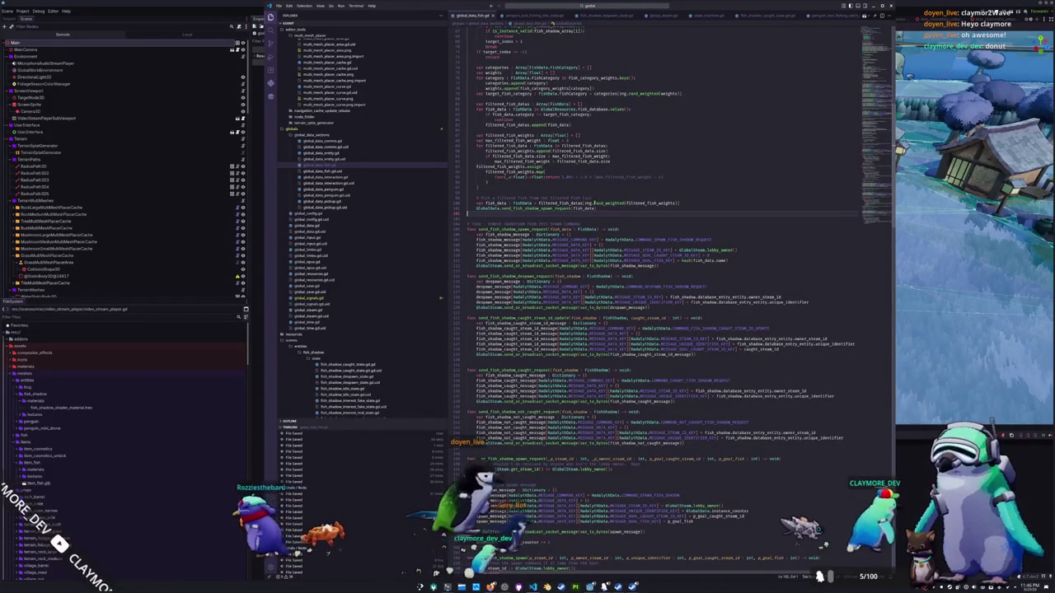
key(ctrl+s)
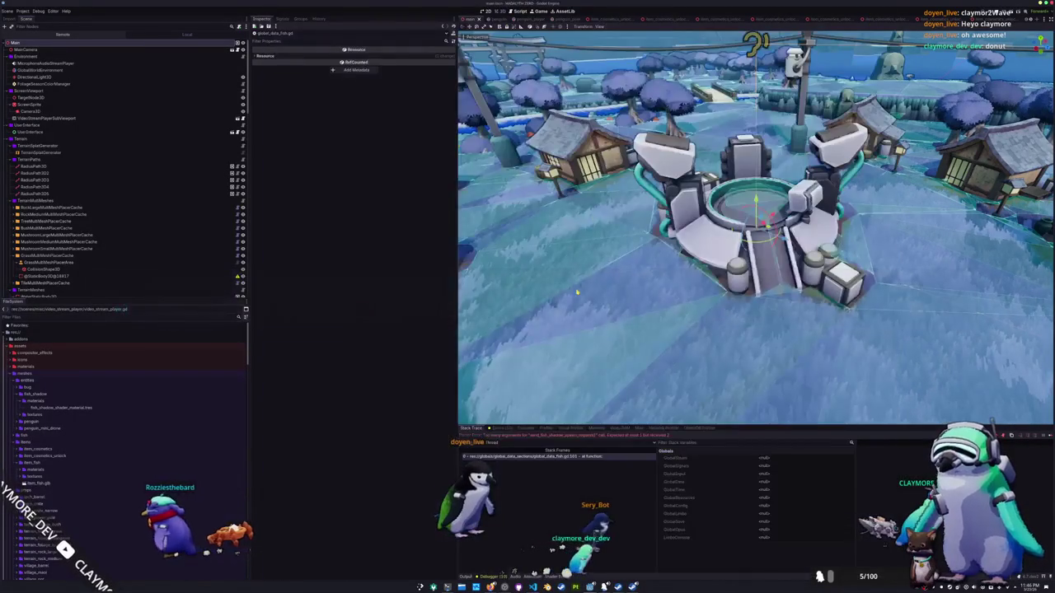
key(F8)
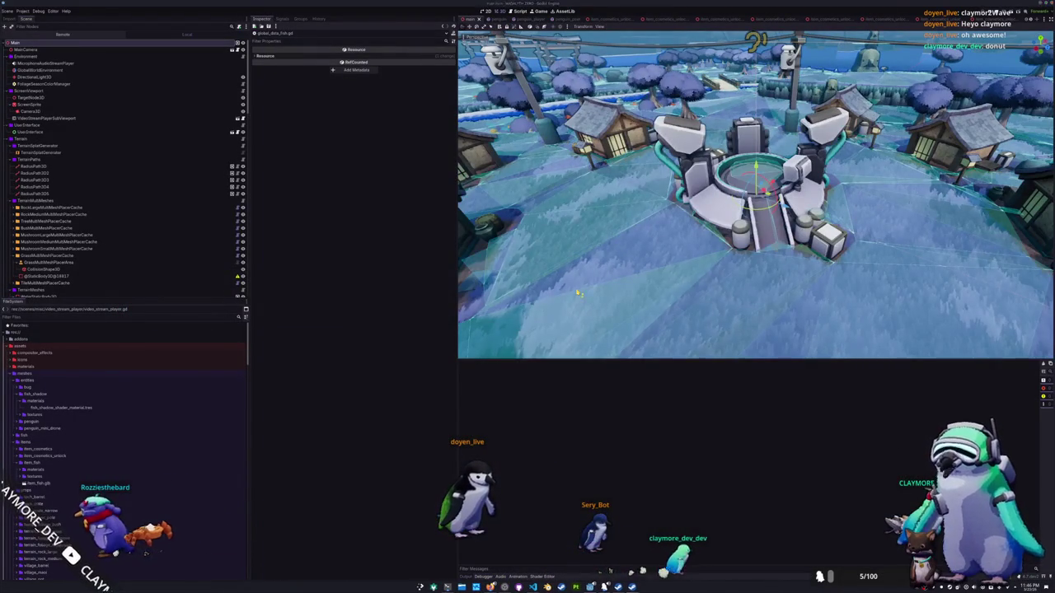
Step: Rerun the game with F5 and start a Singleplayer session from the main menu
key(F5)
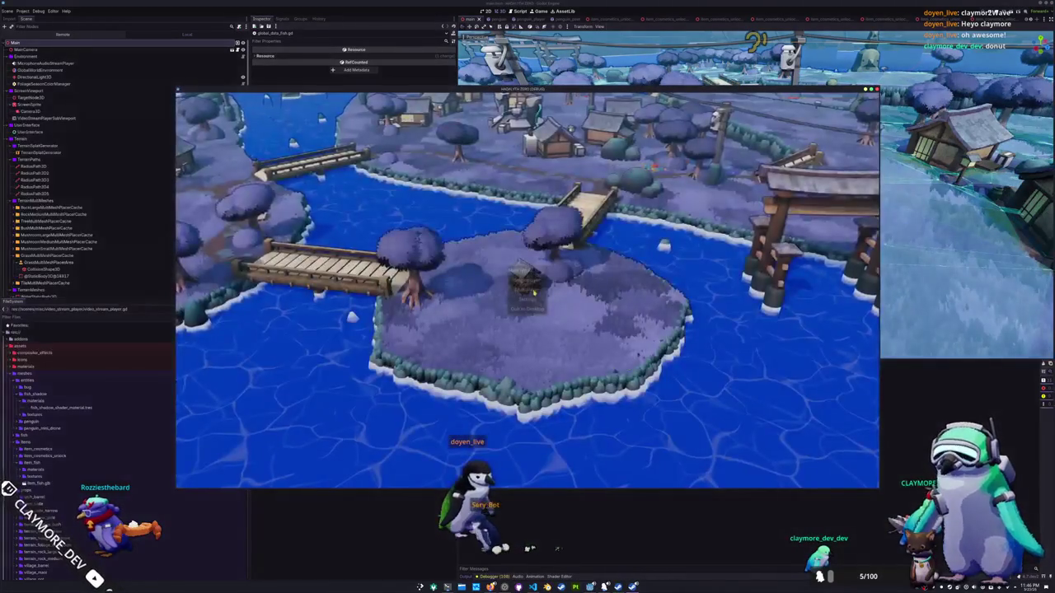
click(535, 281)
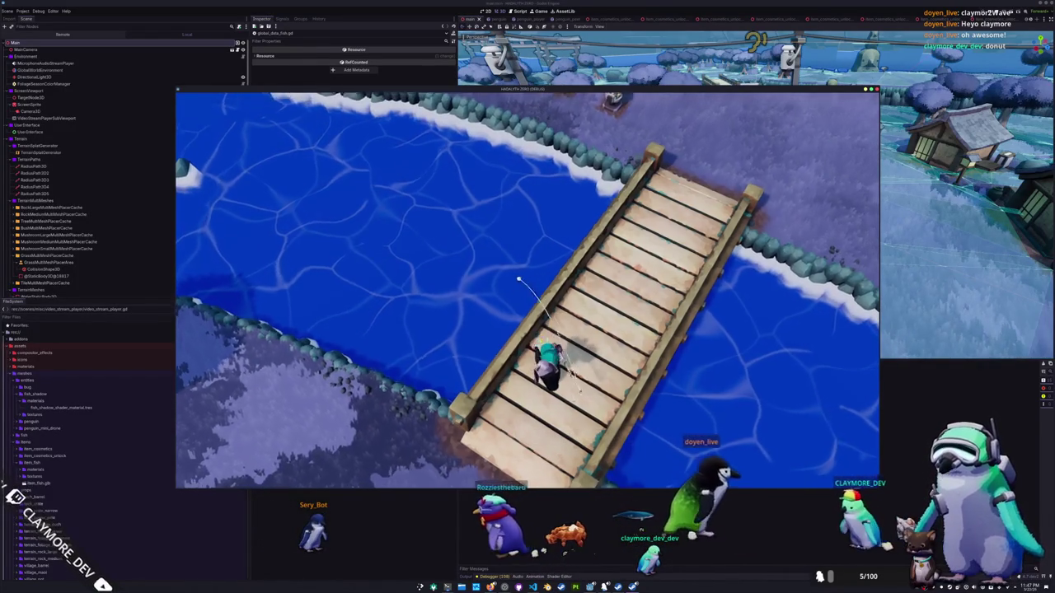
Step: Walk the penguin across the bridge and along the shore, then cast into the river
key(w)
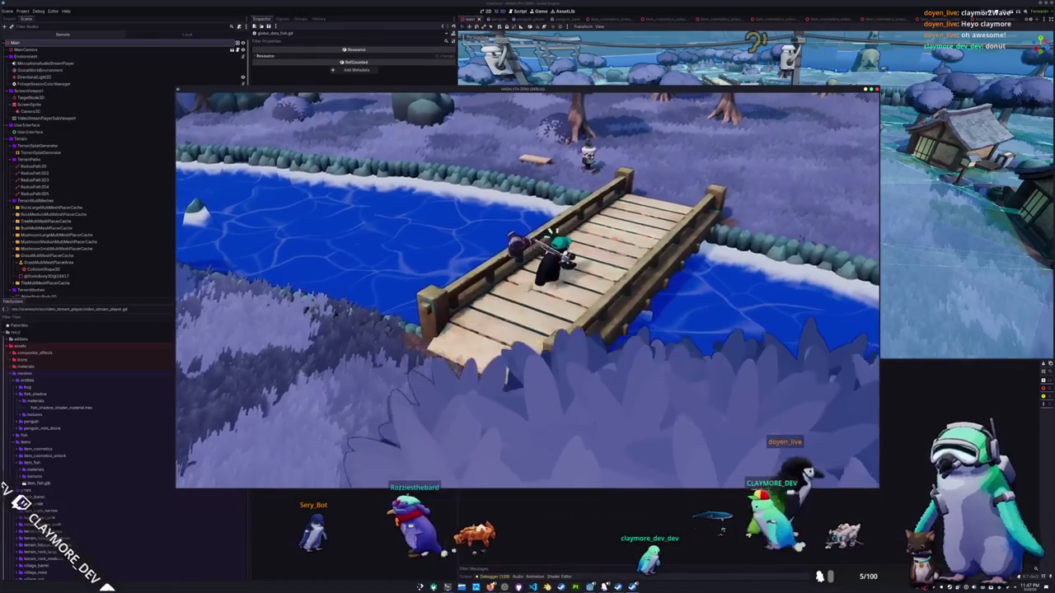
key(w)
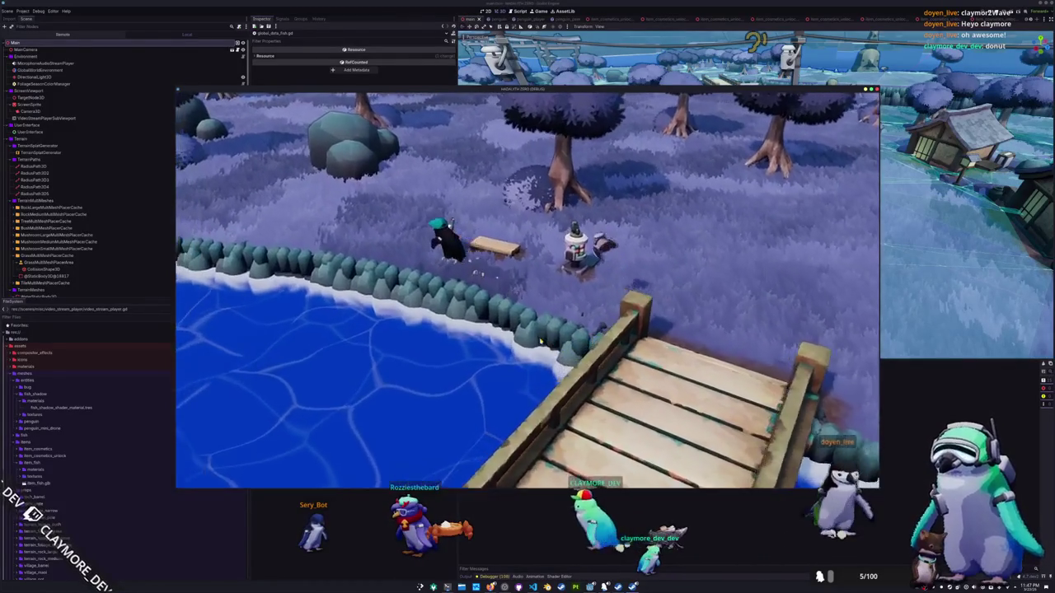
key(a)
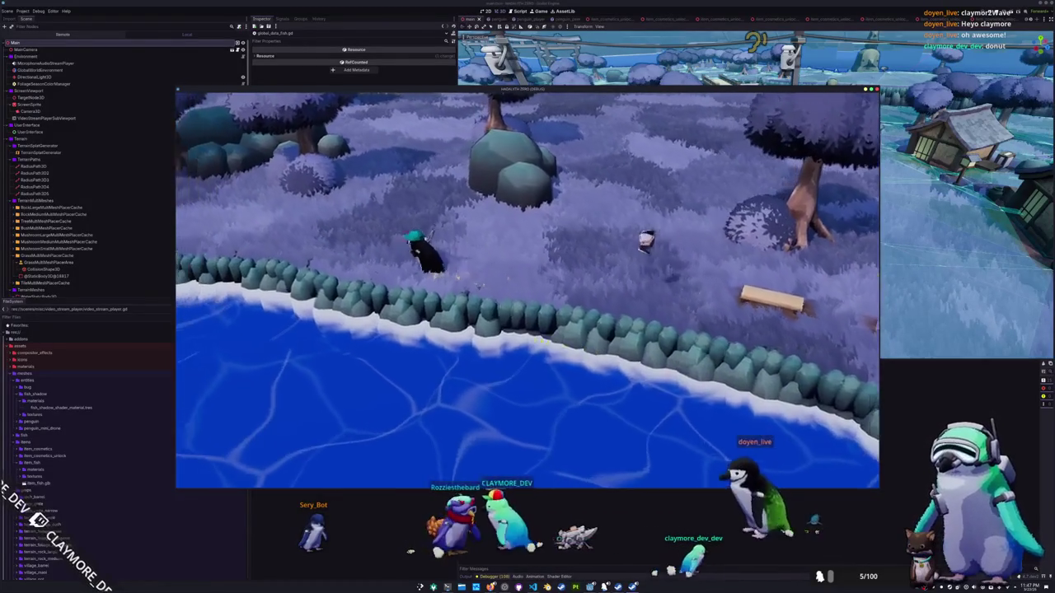
key(w)
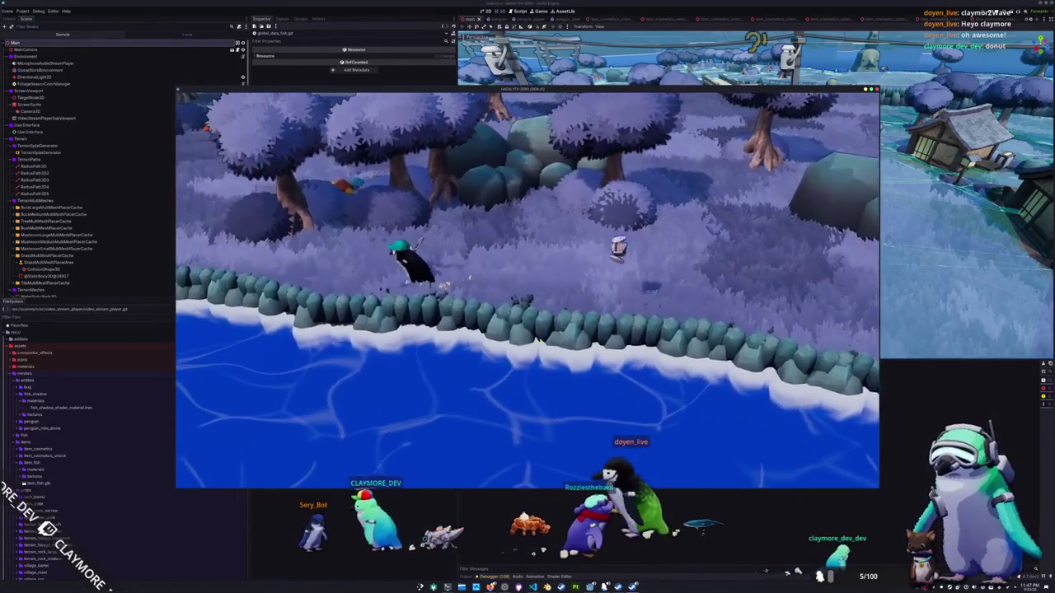
key(d)
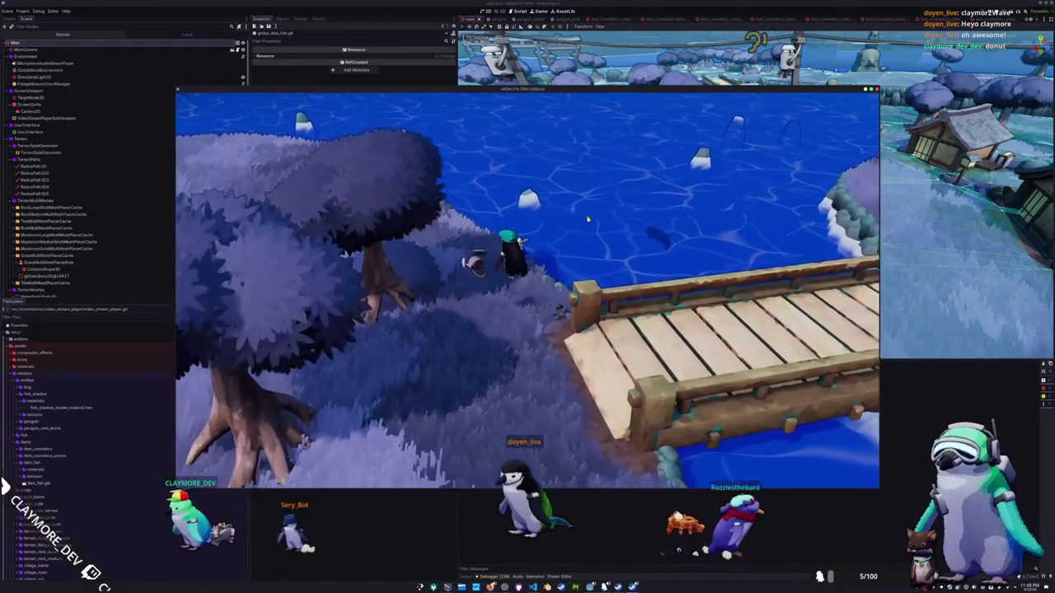
click(613, 234)
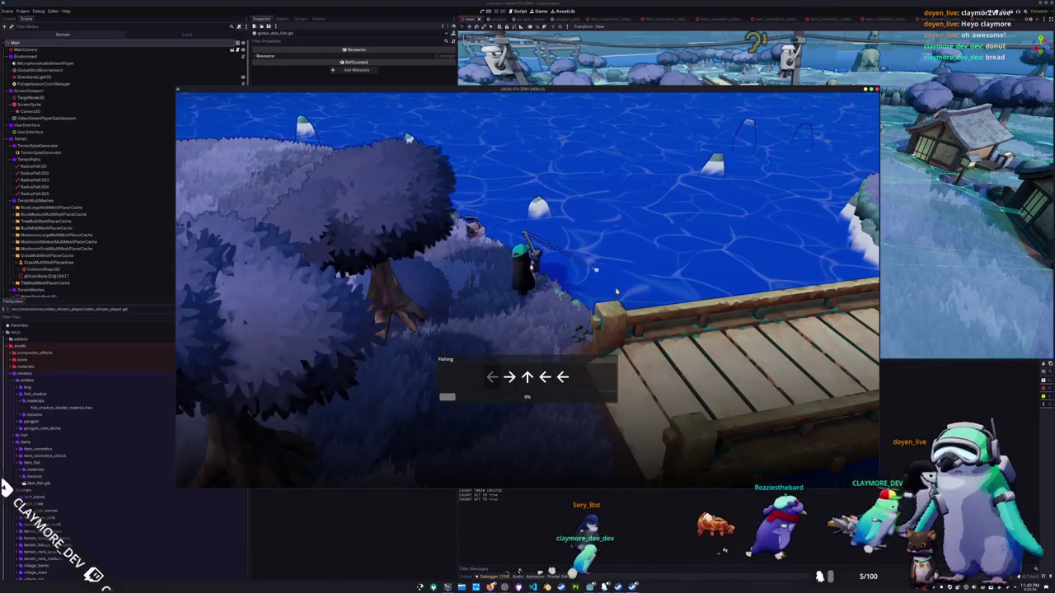
Step: Finish the arrow sequence to reel in the fish, check the inventory, then recast the line
key(Left)
key(Left)
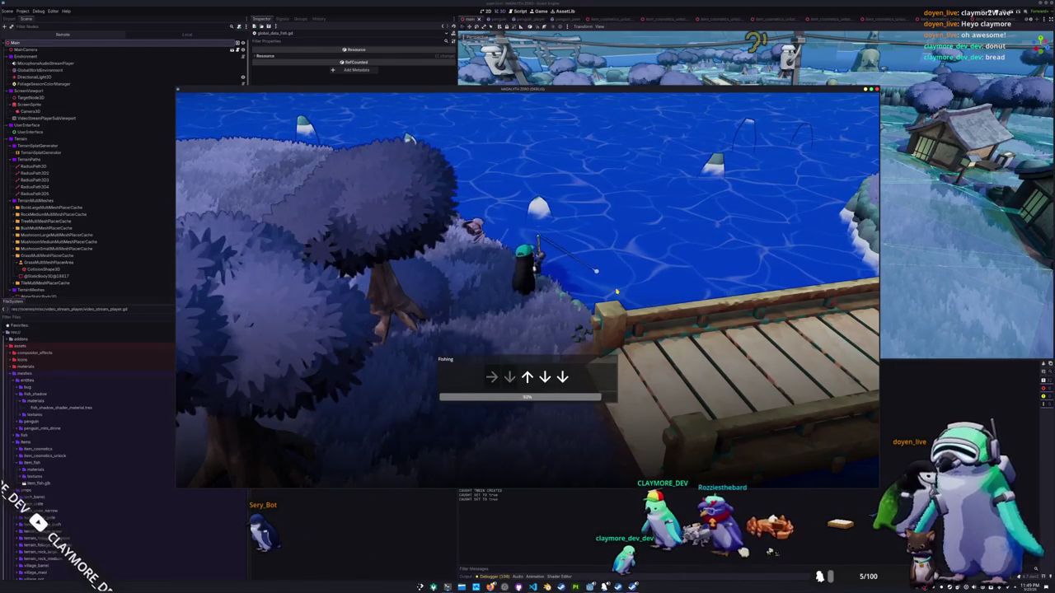
key(Down)
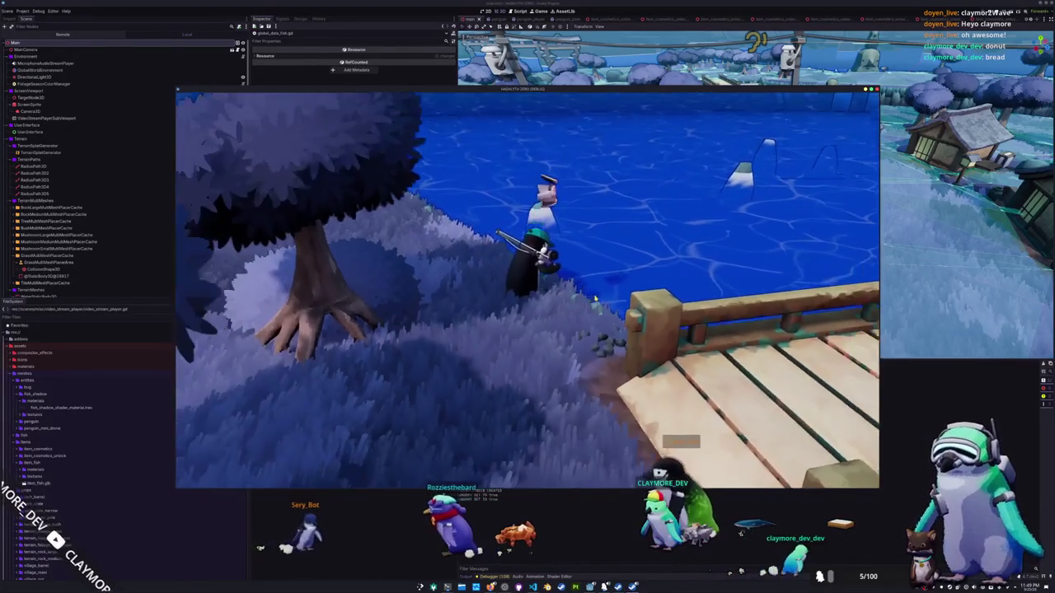
key(Tab)
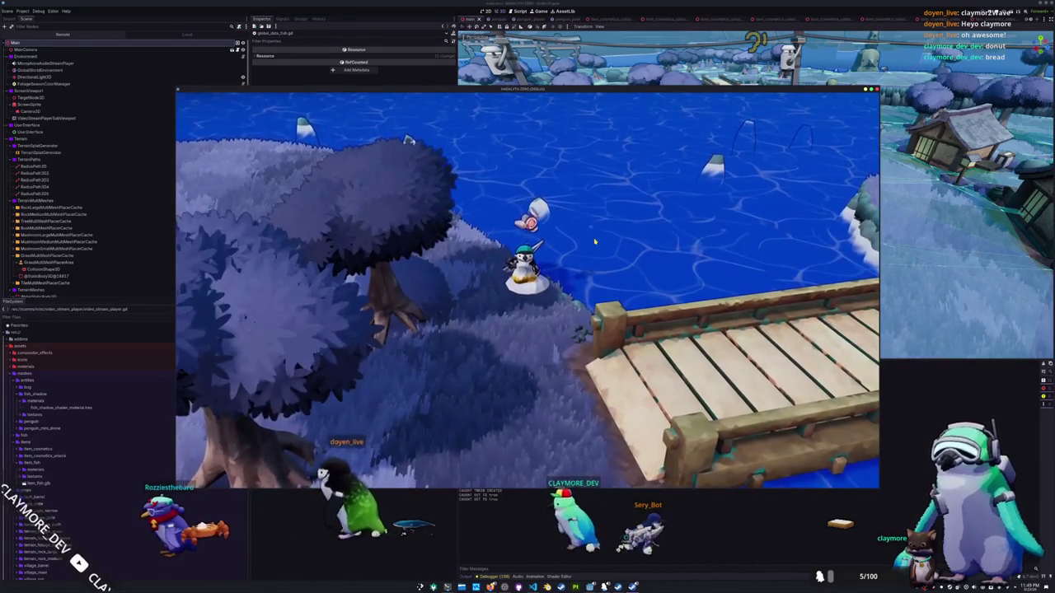
scroll(581, 262, down, 3)
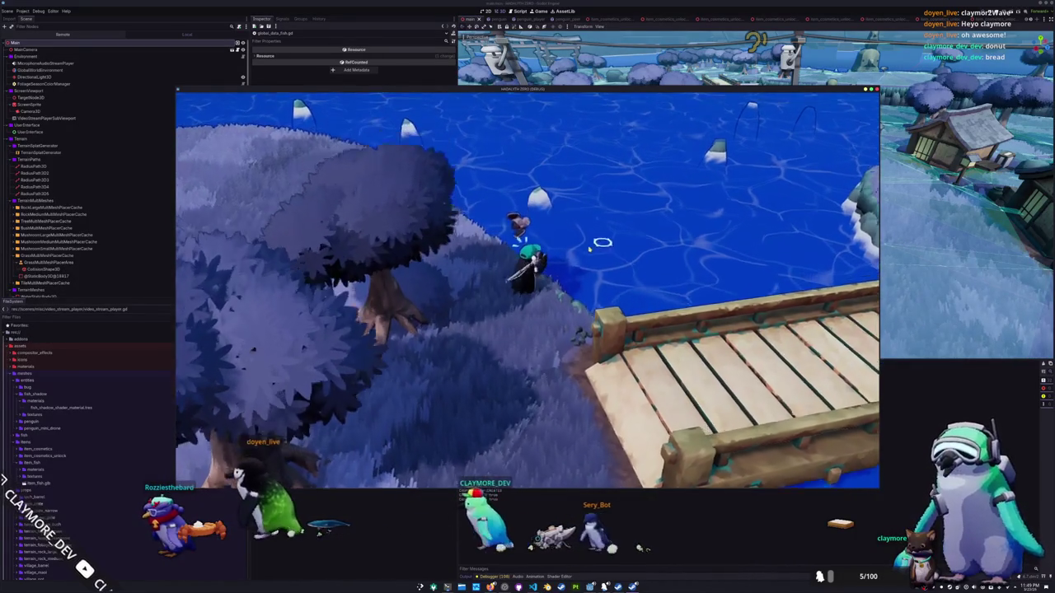
click(397, 359)
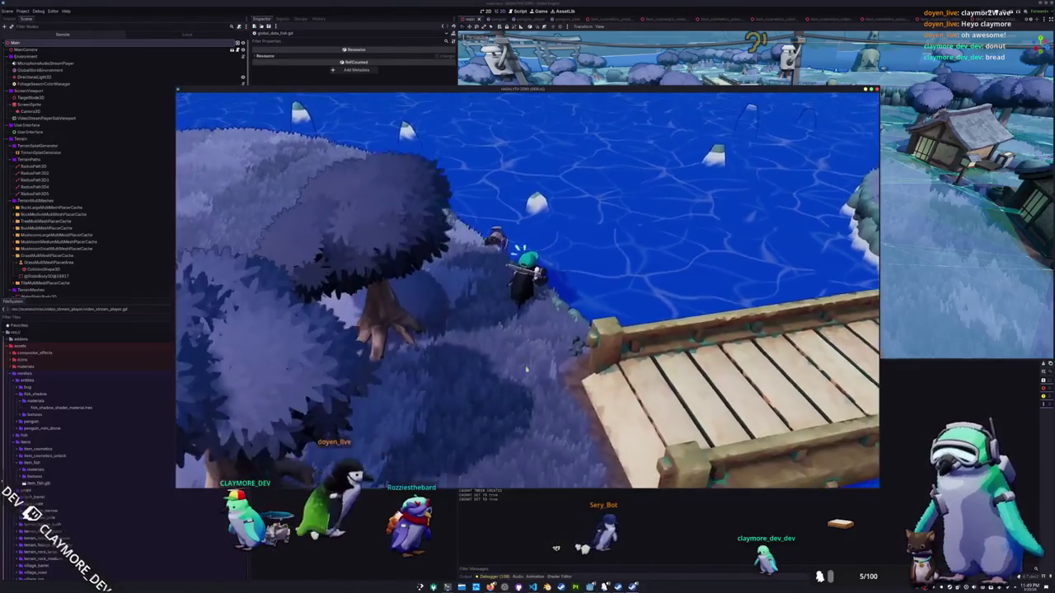
click(591, 223)
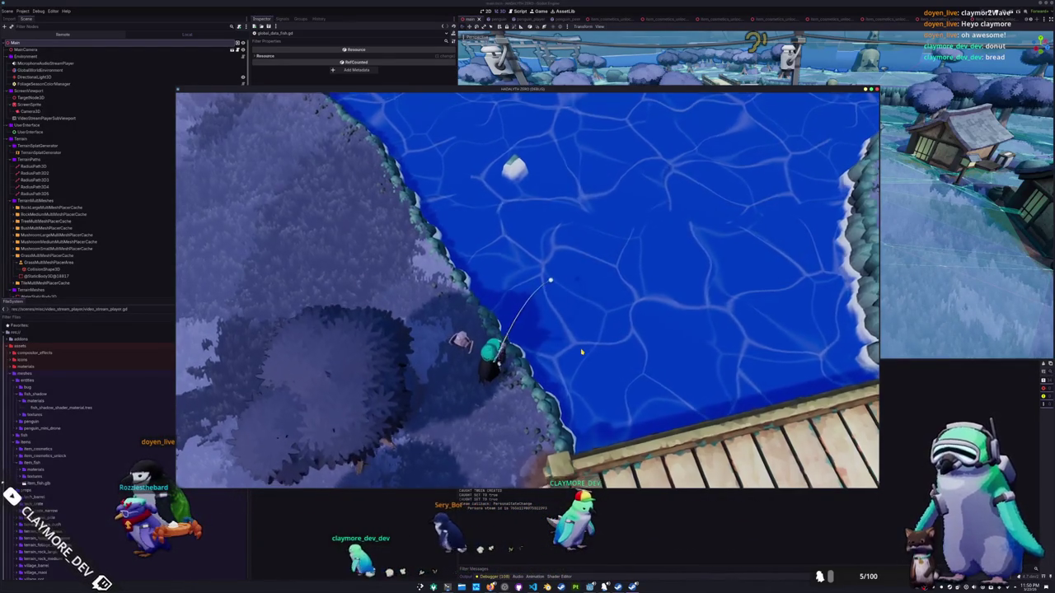
Step: Pull the line in and walk the penguin right along the bridges to another bank
click(581, 352)
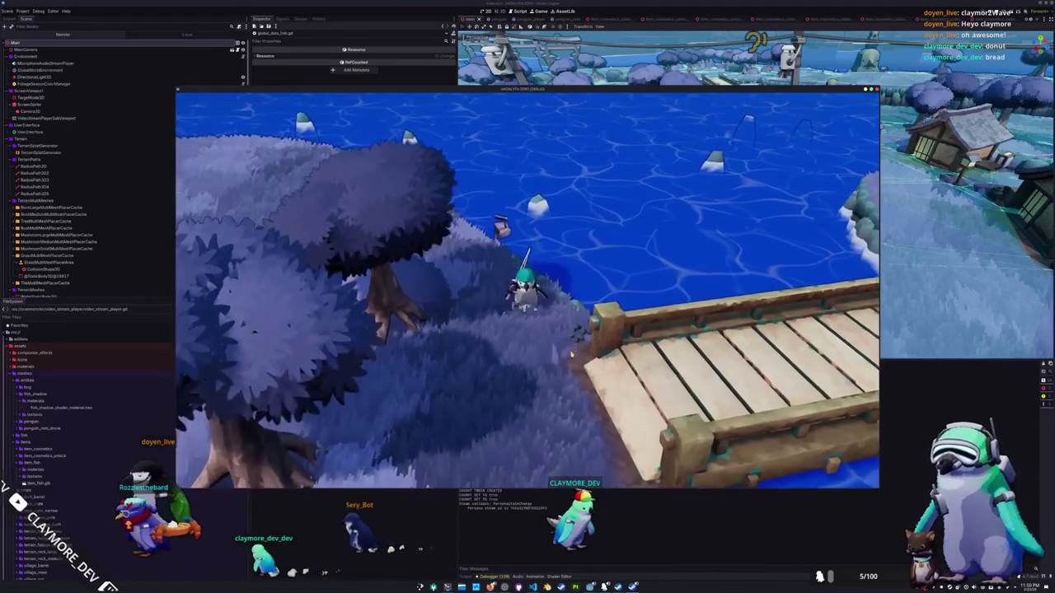
key(d)
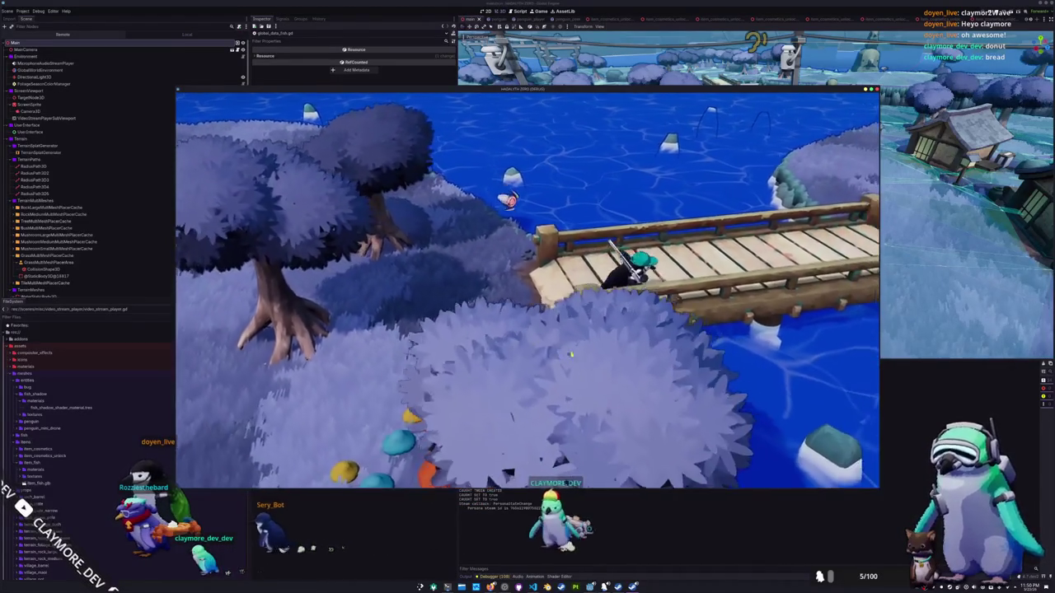
key(d)
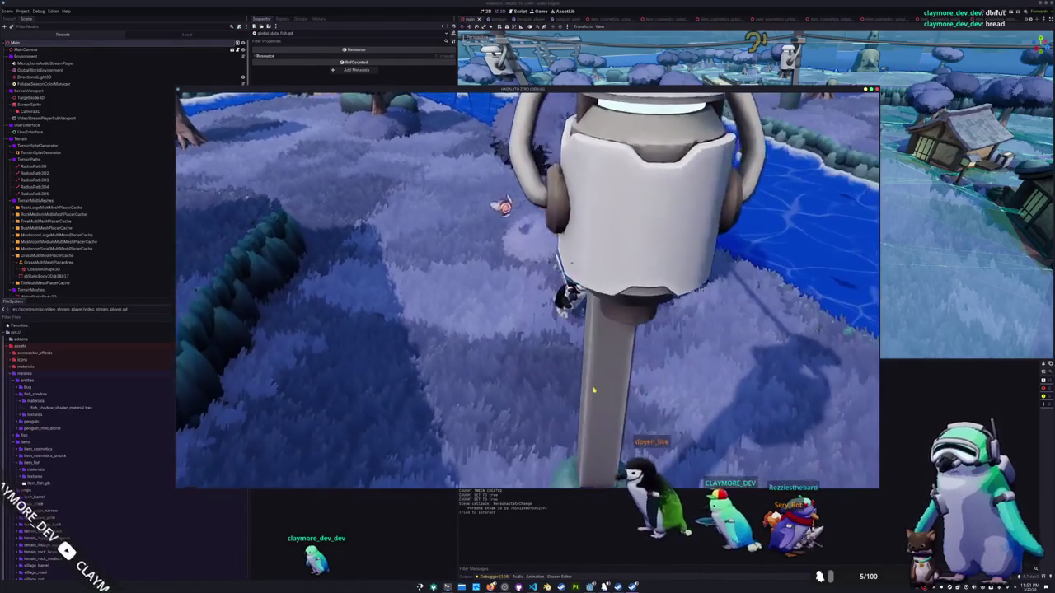
key(d)
key(d)
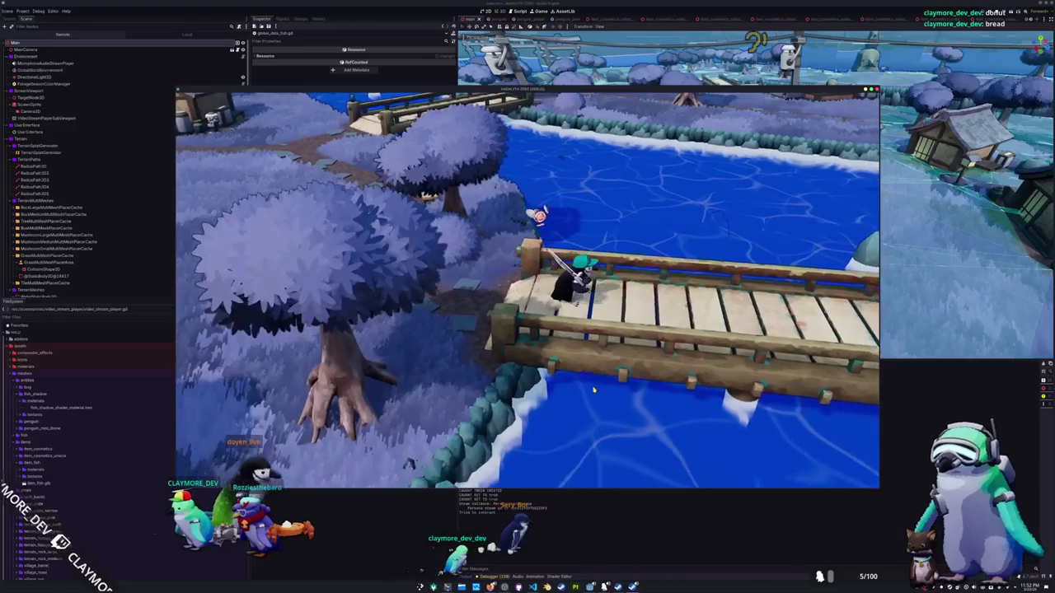
key(d)
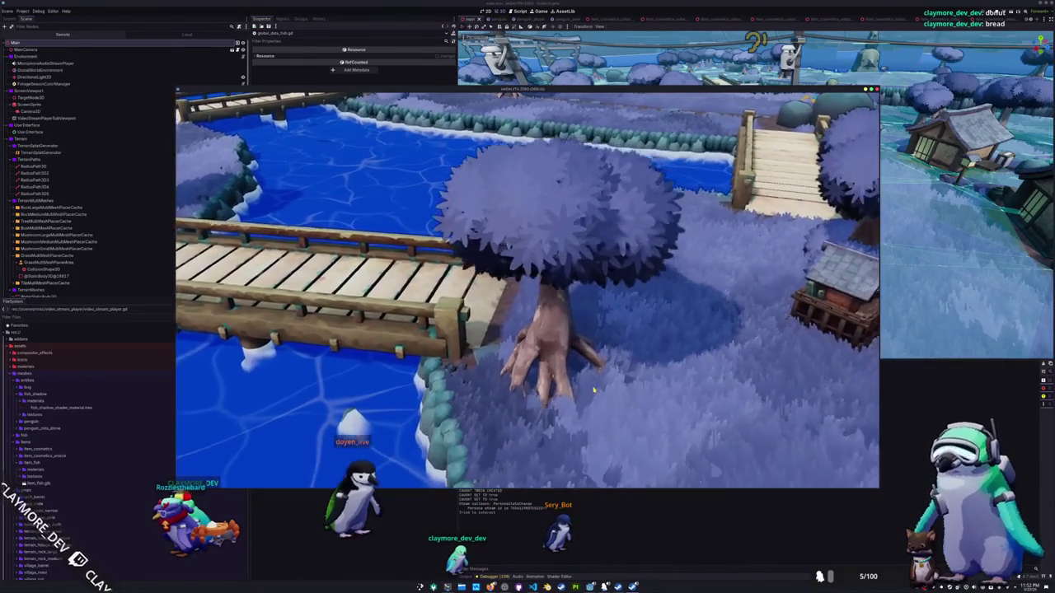
key(d)
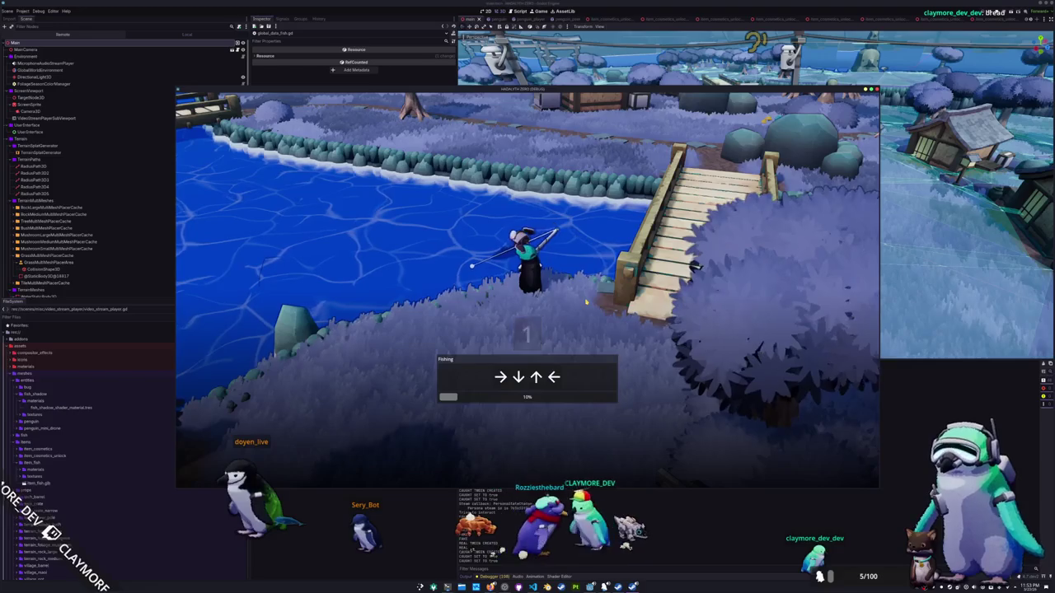
Step: Enter the first two fishing arrow sequences (Right Down Up Left Down, Left Right Up)
key(Right)
key(Down)
key(Up)
key(Left)
key(Down)
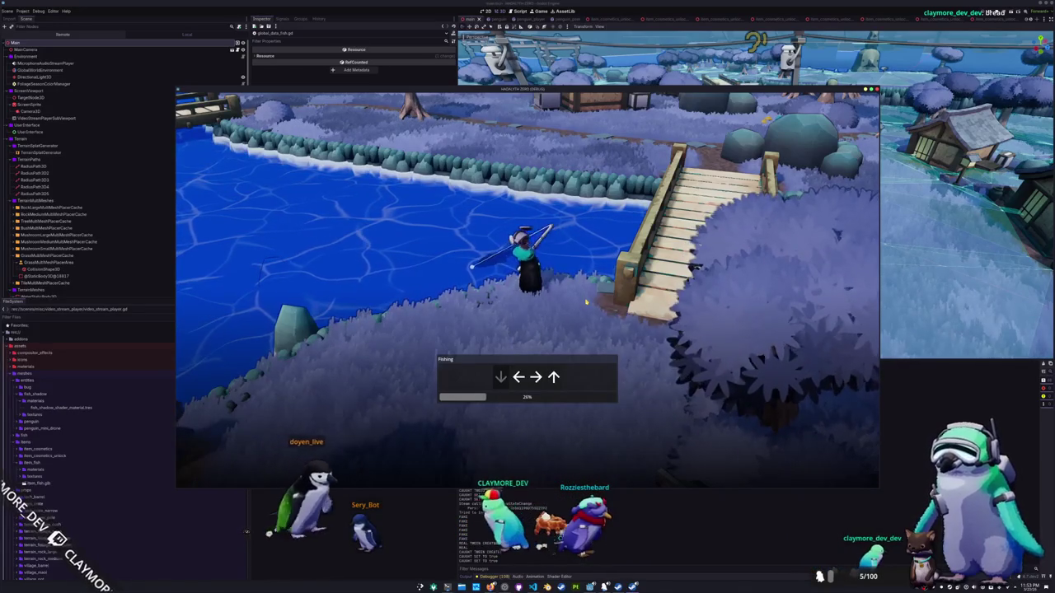
key(Left)
key(Right)
key(Up)
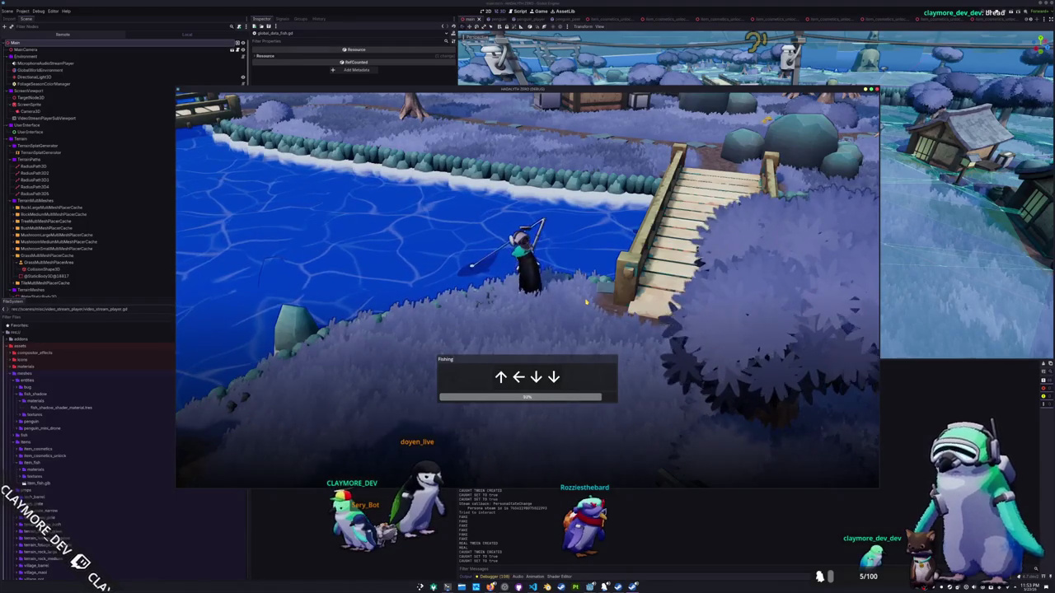
Step: Finish the last arrow sequence (Up Left Down) and walk the penguin up the bridge
key(Up)
key(Left)
key(Down)
key(Down)
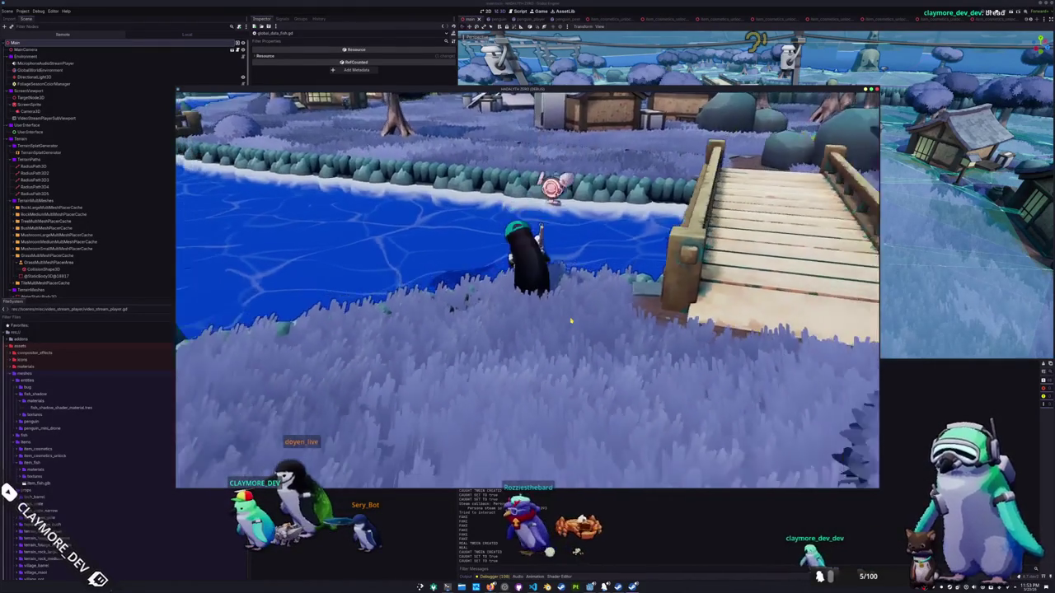
key(d)
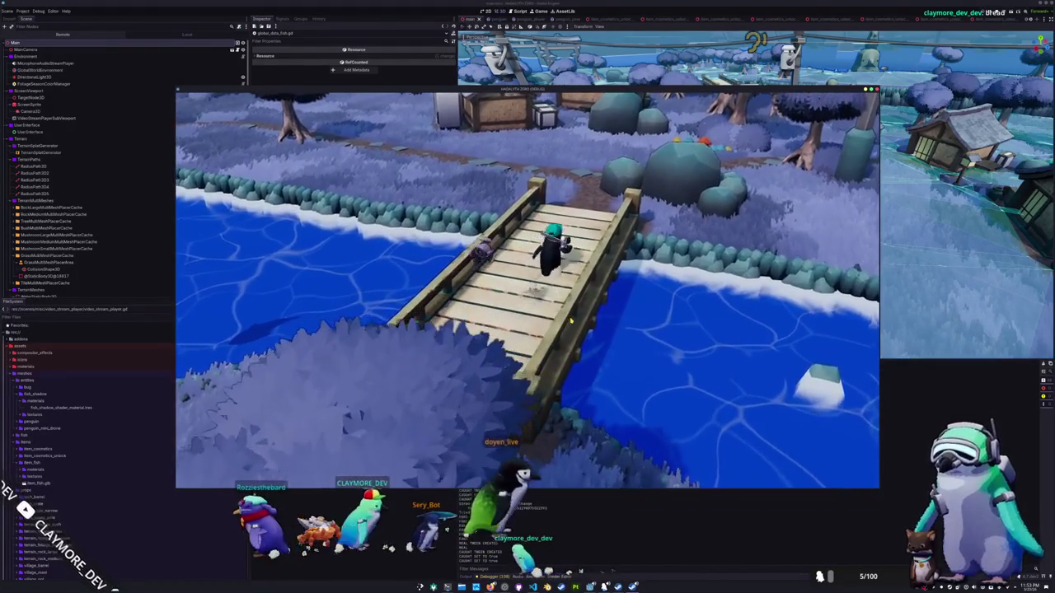
key(w)
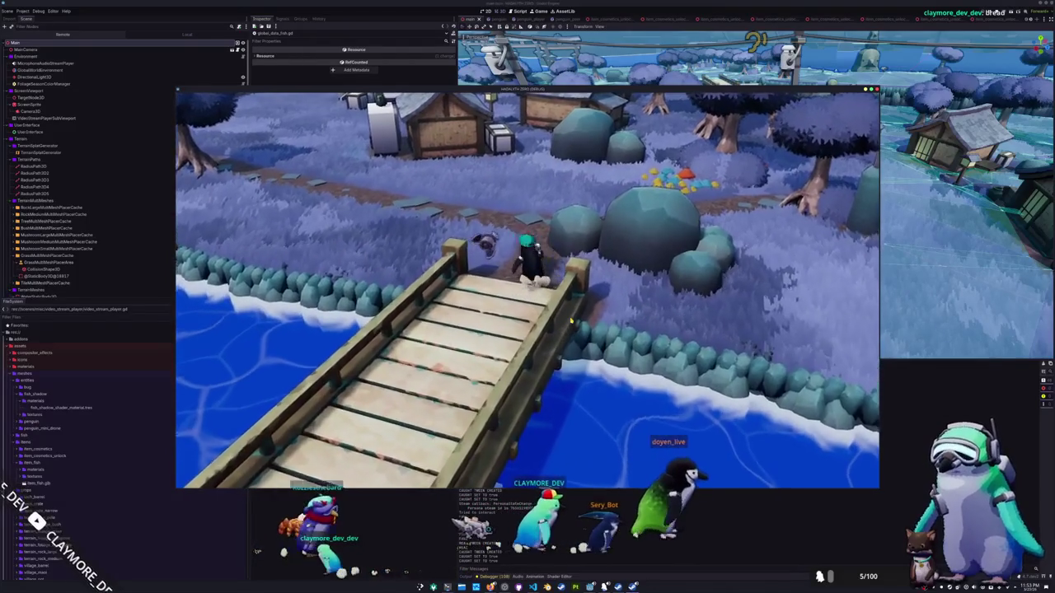
Step: Walk the penguin off the bridge onto the grass and open the inventory
key(a)
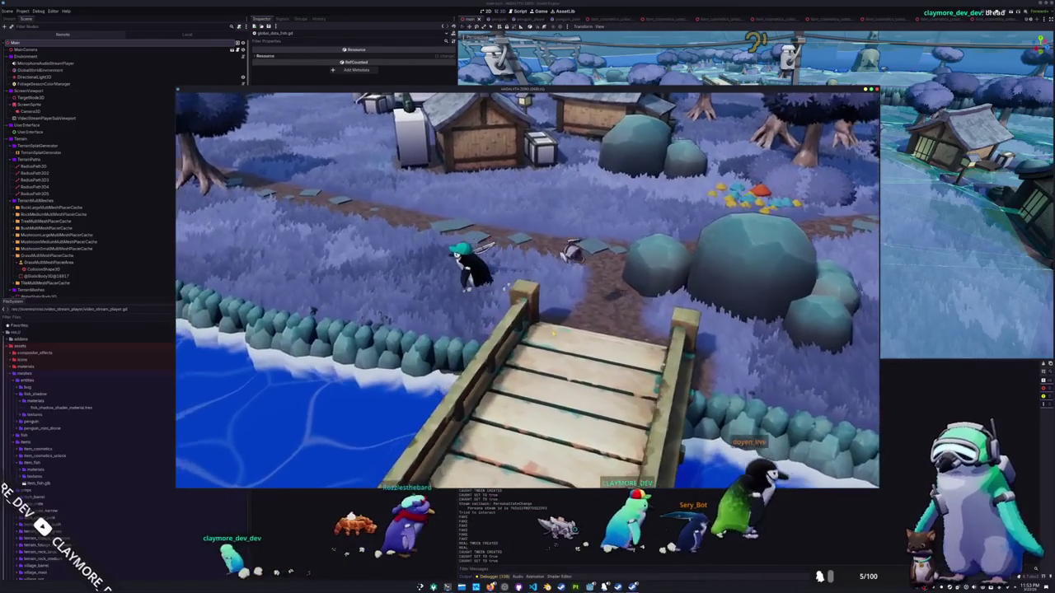
key(i)
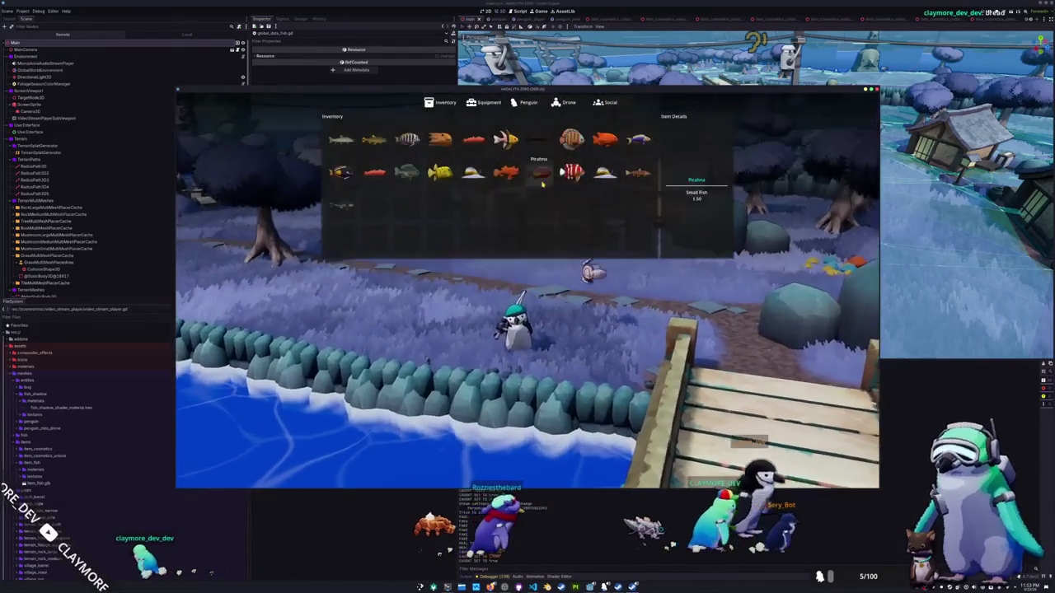
key(i)
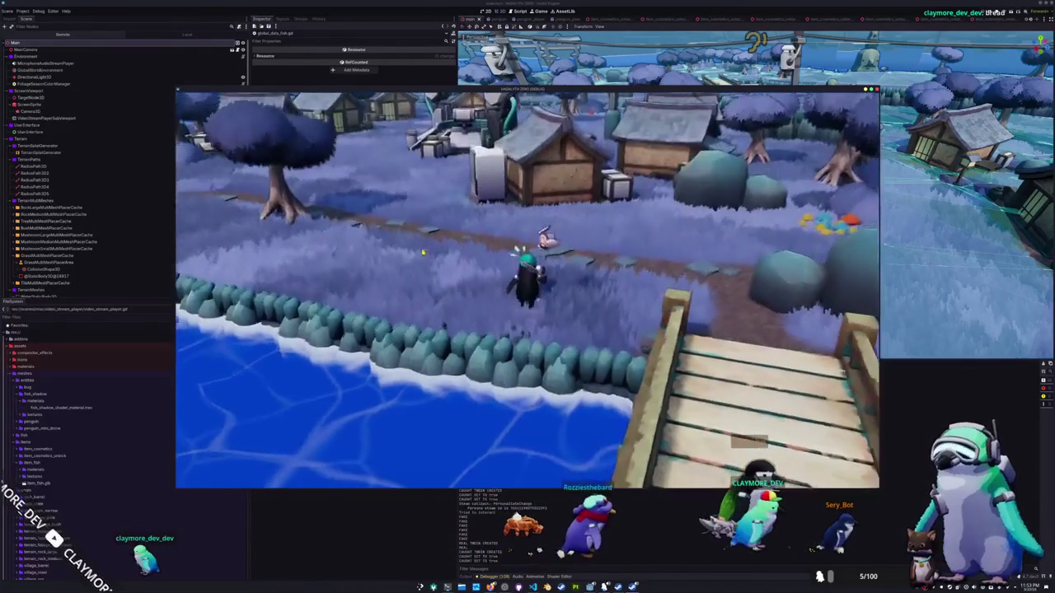
key(i)
Step: Drop every item in the top row, from the Mrigal Carp through the Moon Wrasse
right_click(343, 142)
click(356, 162)
right_click(374, 142)
click(388, 161)
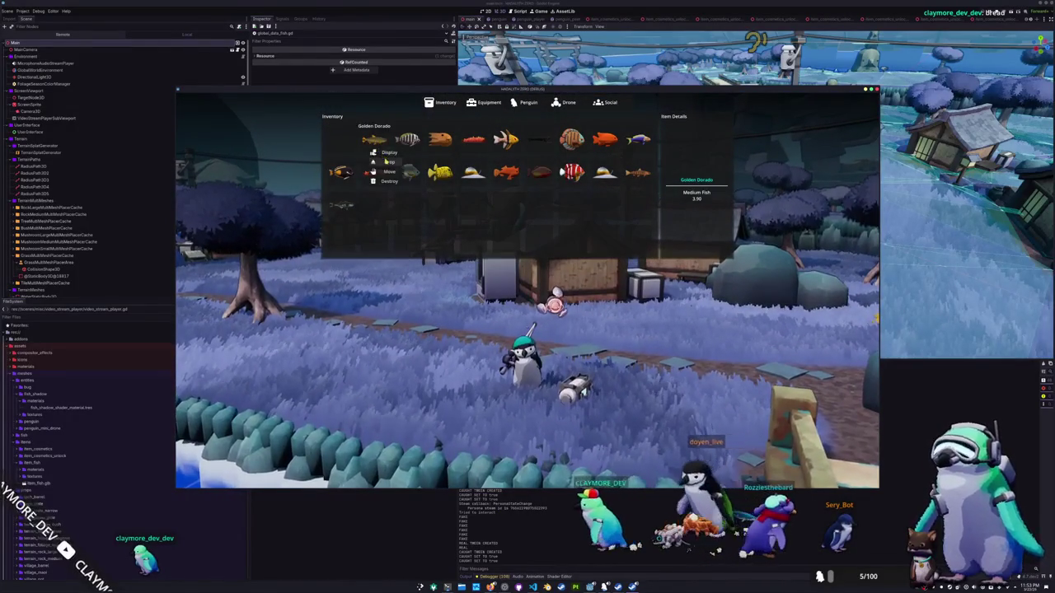
right_click(406, 142)
click(419, 162)
click(451, 161)
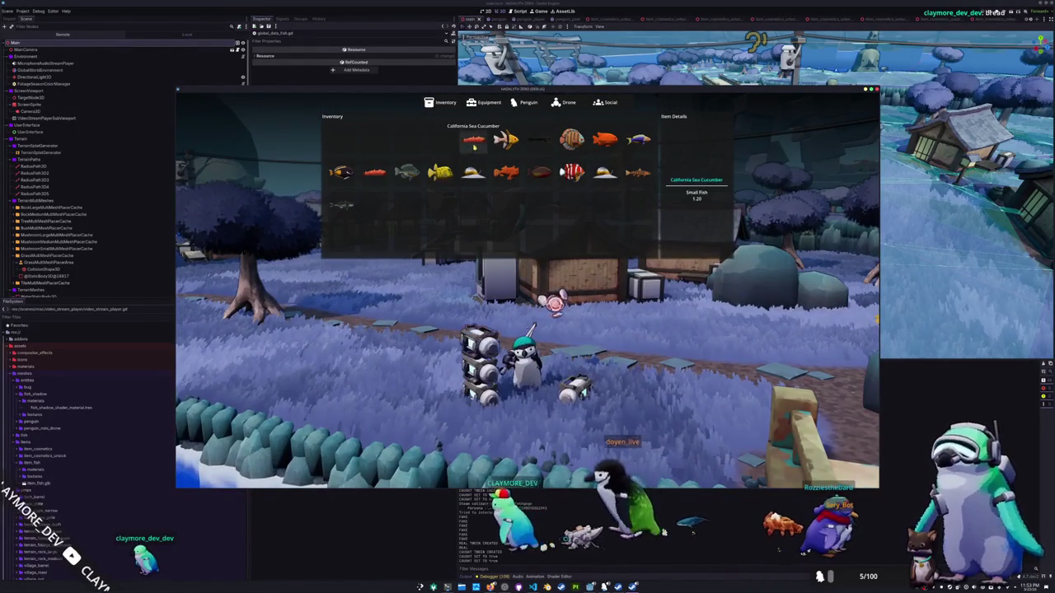
click(488, 162)
right_click(505, 140)
click(520, 161)
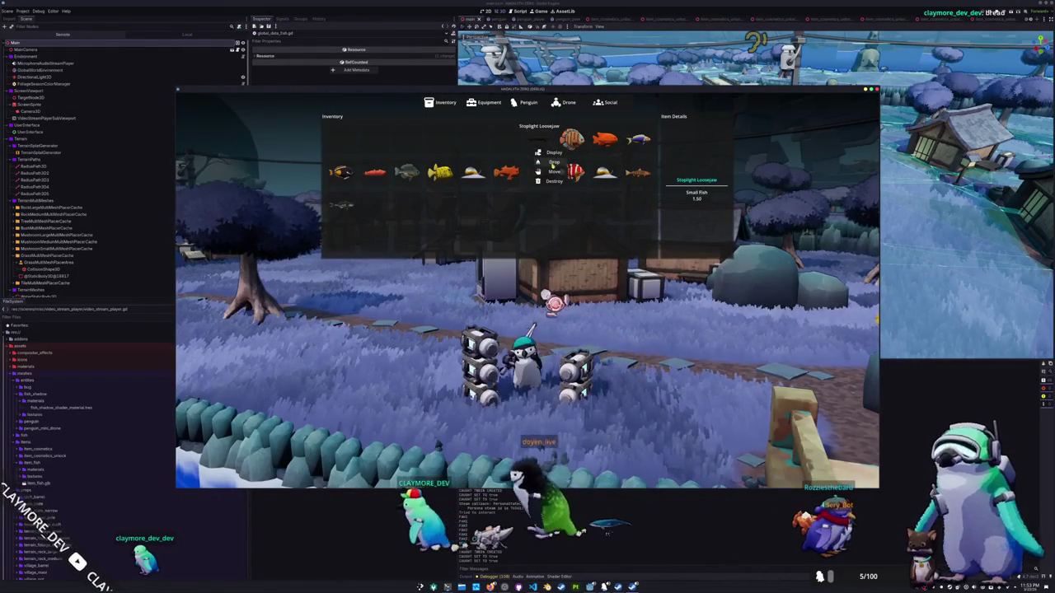
right_click(571, 140)
click(587, 161)
right_click(604, 140)
click(620, 161)
right_click(637, 140)
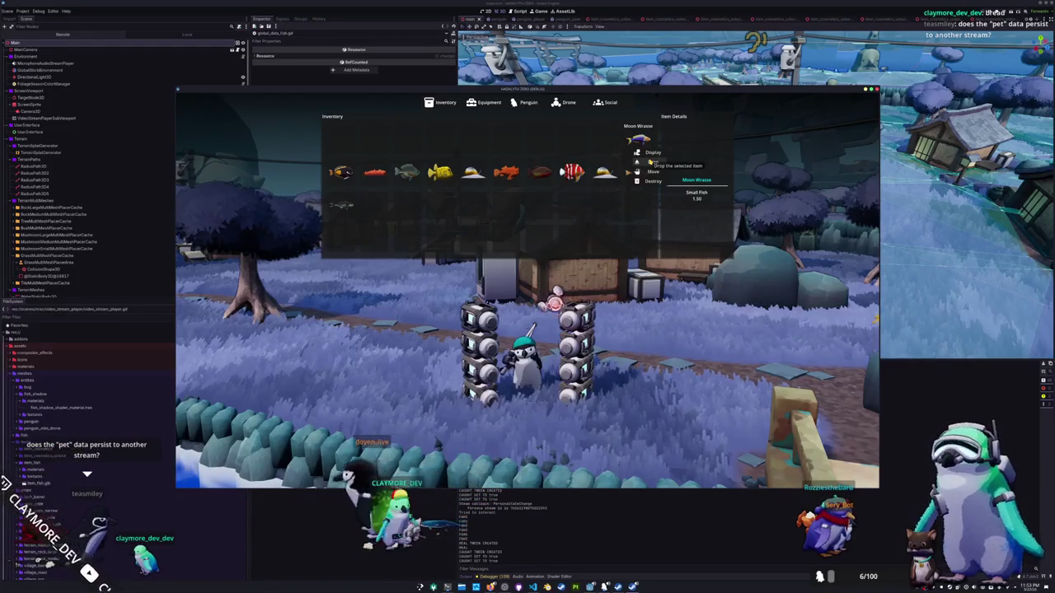
click(651, 165)
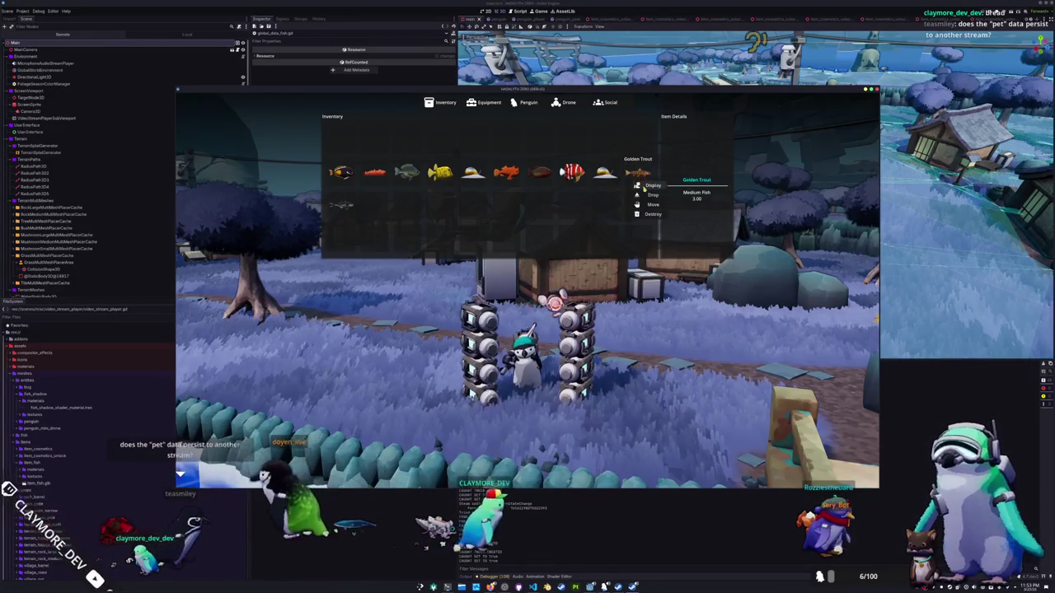
Step: Drop the remaining items, including Peppermint Angelfish, Piranha and Achilles Tang, emptying the inventory
right_click(605, 172)
click(619, 195)
right_click(572, 172)
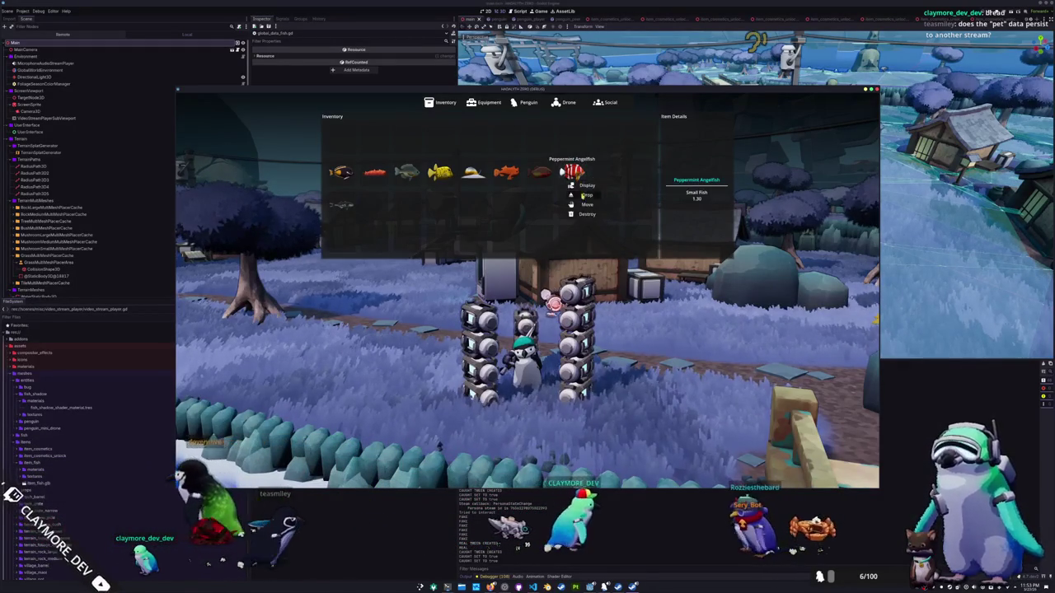
click(586, 195)
right_click(540, 172)
click(553, 195)
right_click(506, 172)
click(520, 195)
right_click(473, 172)
click(487, 194)
right_click(440, 171)
click(454, 194)
right_click(407, 171)
click(422, 195)
right_click(374, 171)
click(378, 176)
right_click(376, 173)
click(389, 194)
right_click(342, 172)
click(355, 194)
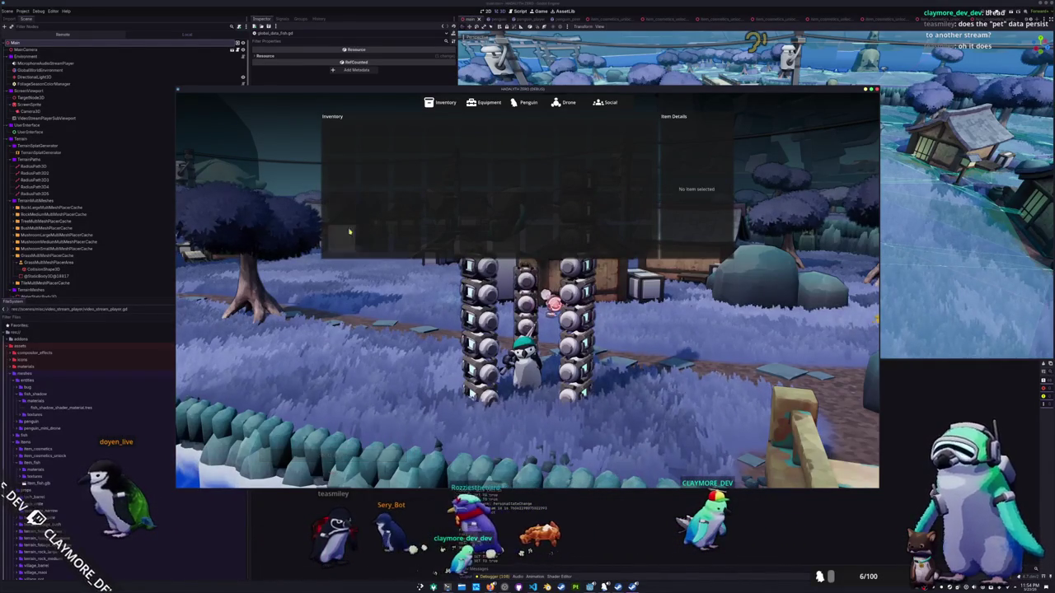
Step: Close the inventory, walk to the shoreline, cast the line, and switch back to VS Code
key(Escape)
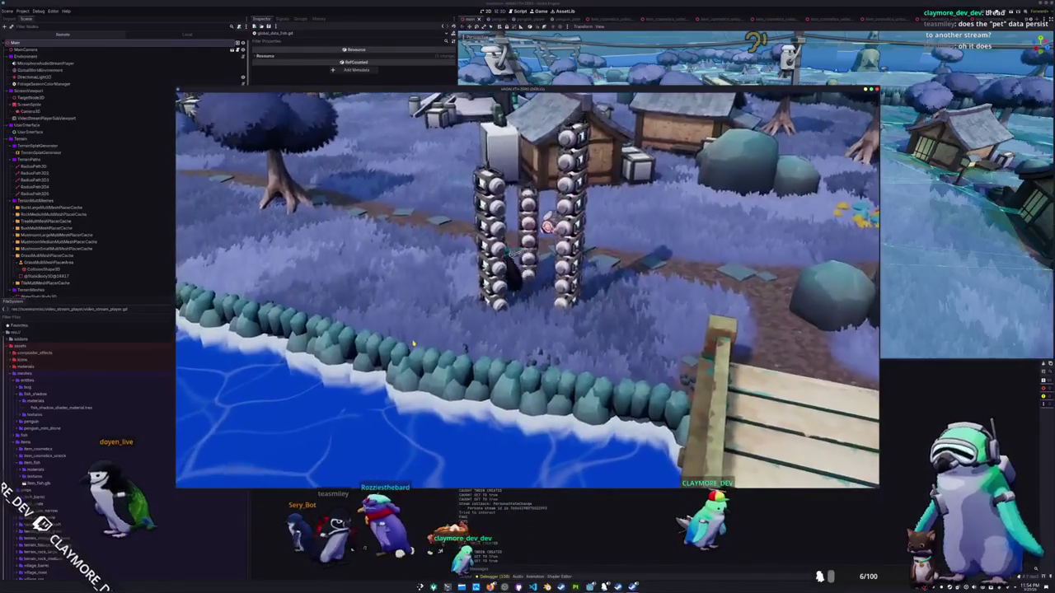
key(a)
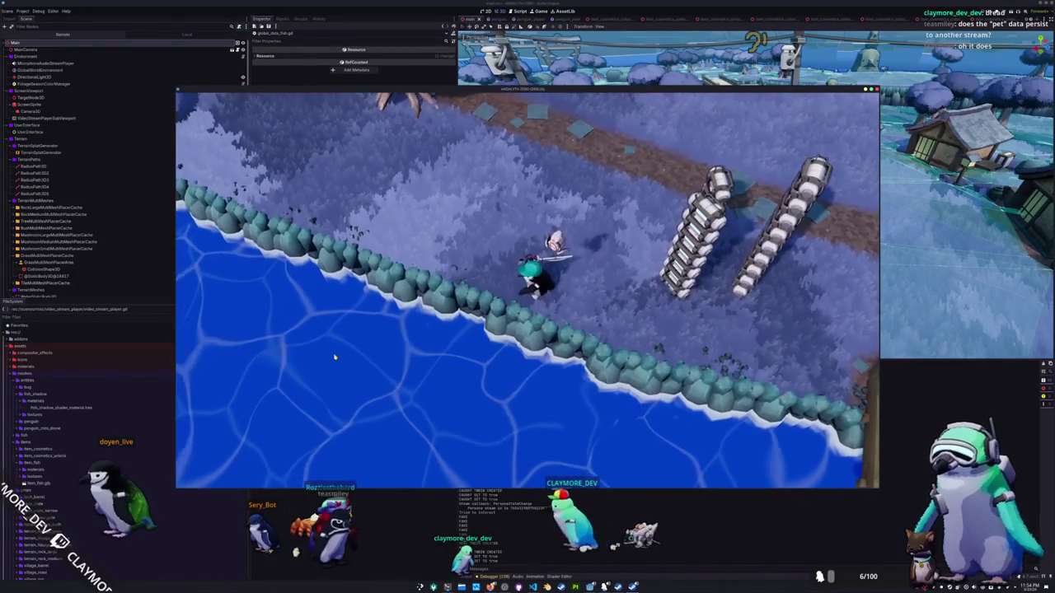
click(482, 382)
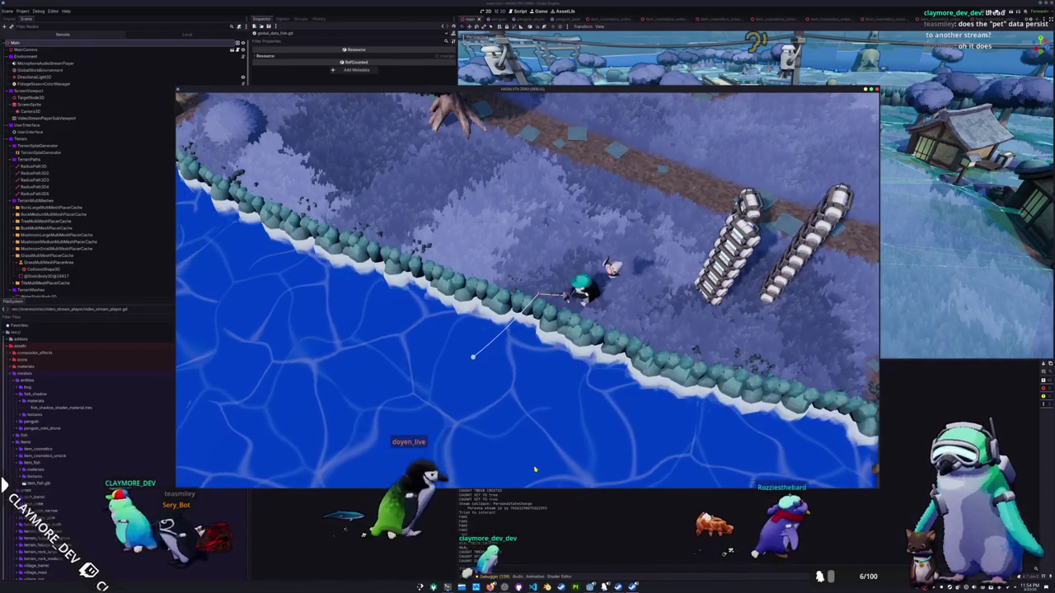
key(alt+Tab)
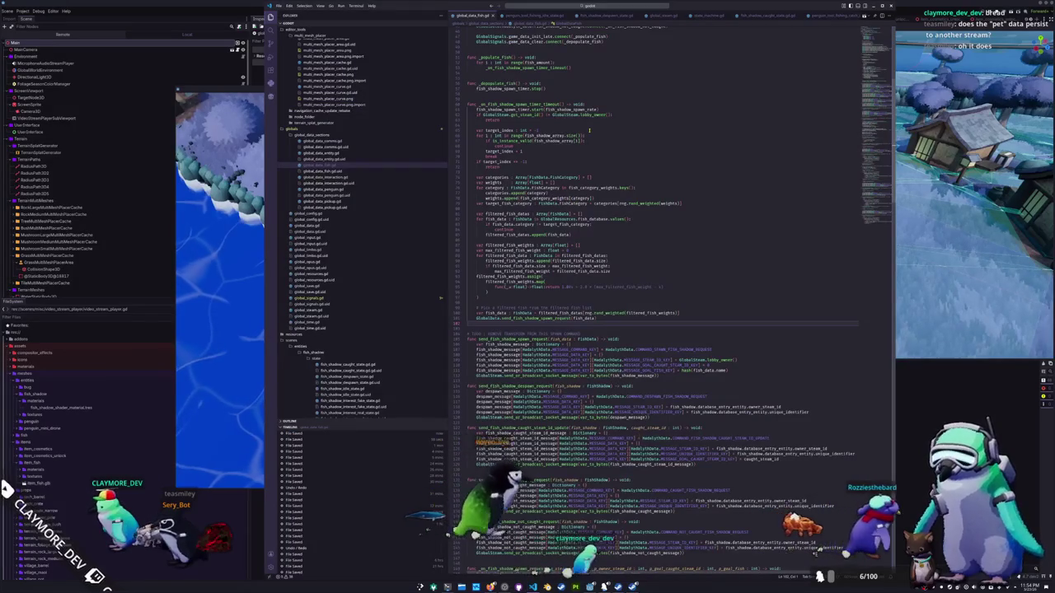
Step: Open main_camera_player_state.gd by quick-searching 'main_camera'
key(ctrl+p)
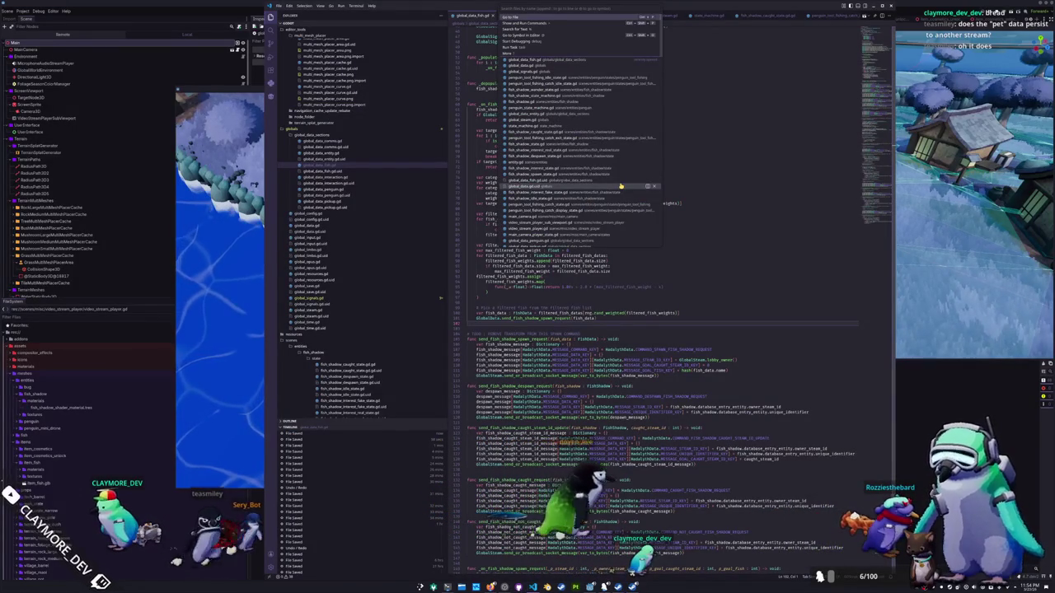
text(player_camer)
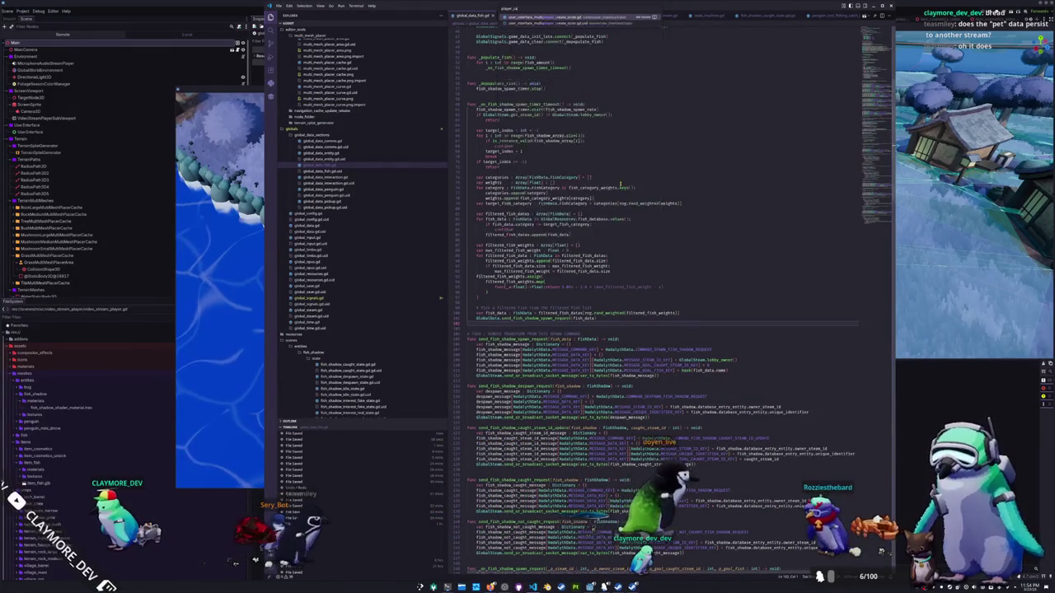
key(ctrl+BackSpace)
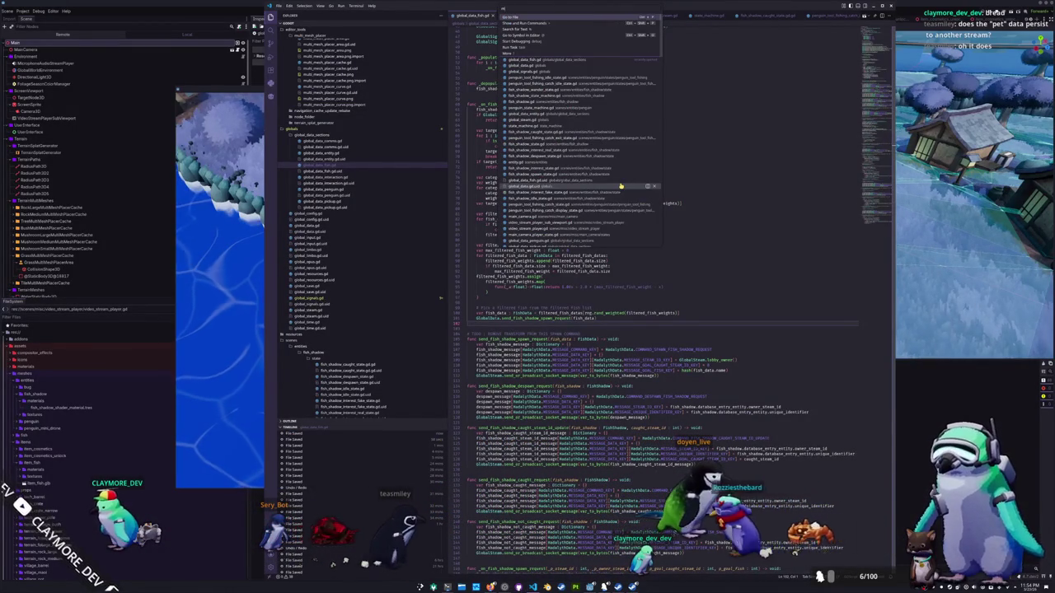
text(main_camera.gd)
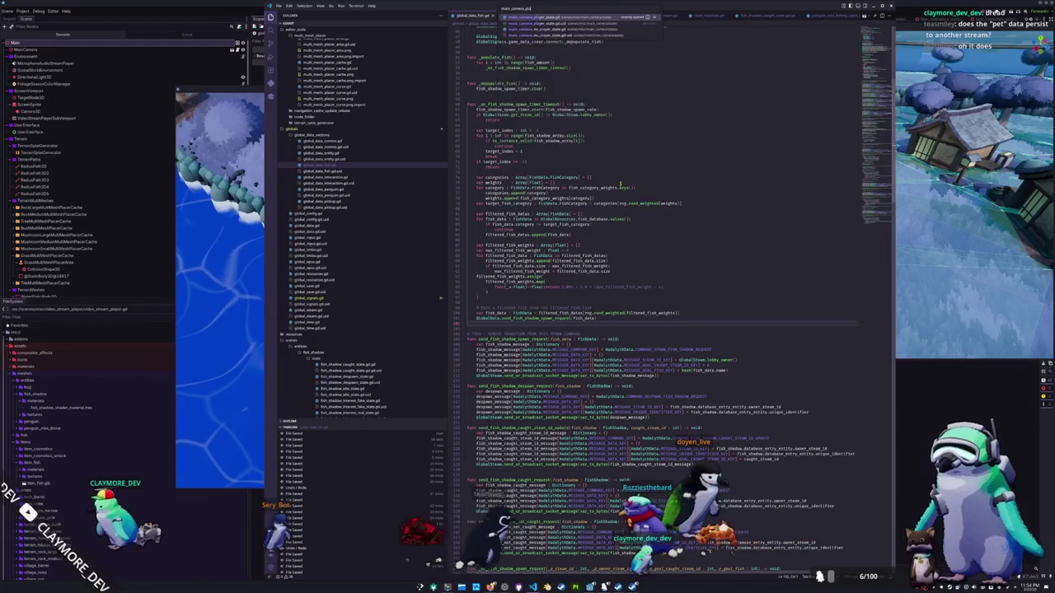
key(Return)
Step: Add two blank lines after the last line of the script
scroll(614, 354, up, 5)
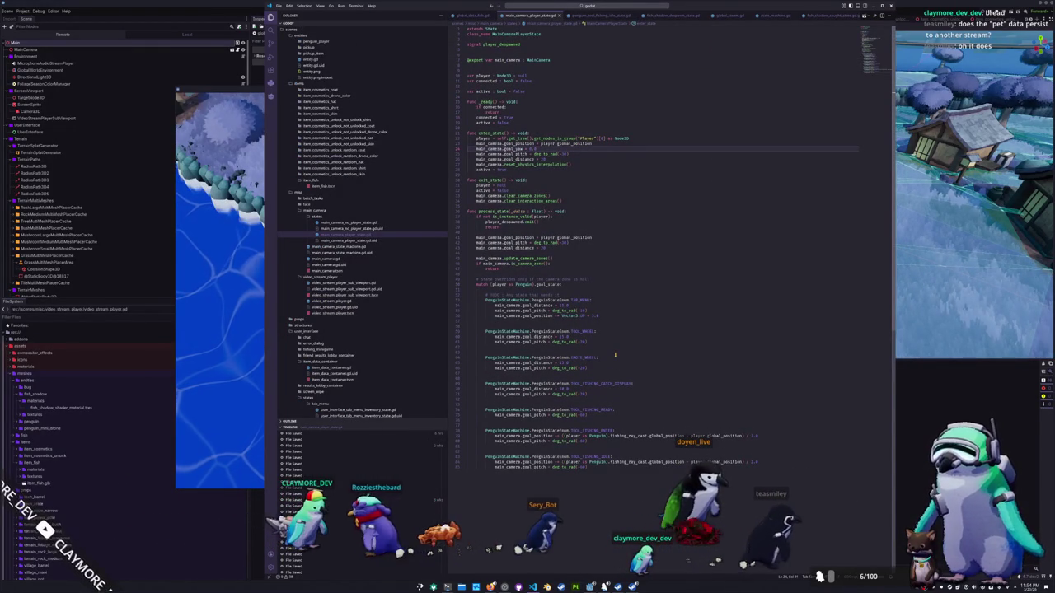
click(551, 478)
scroll(559, 473, down, 3)
key(Return)
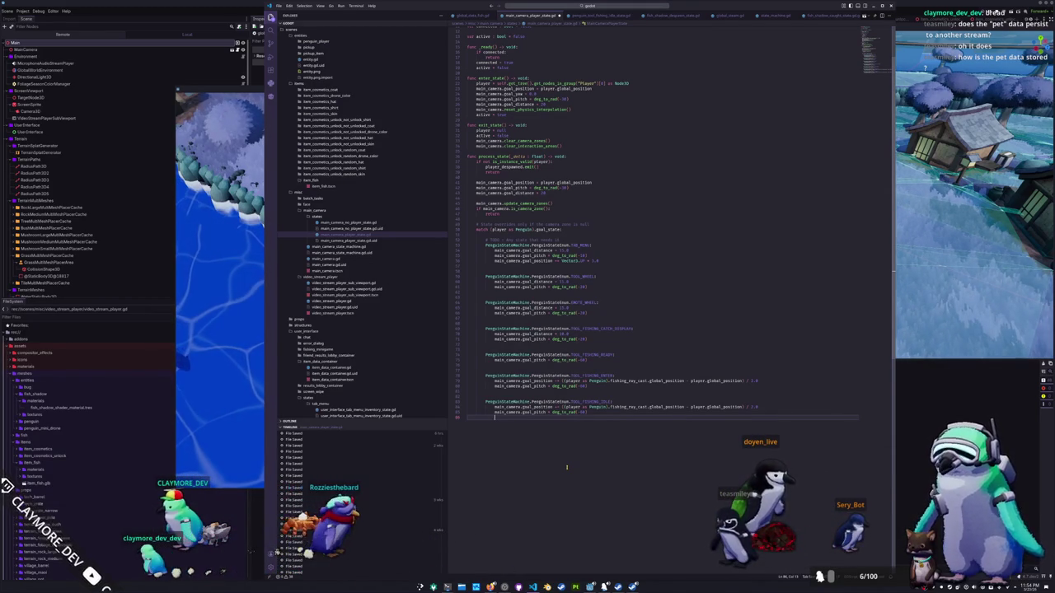
key(Return)
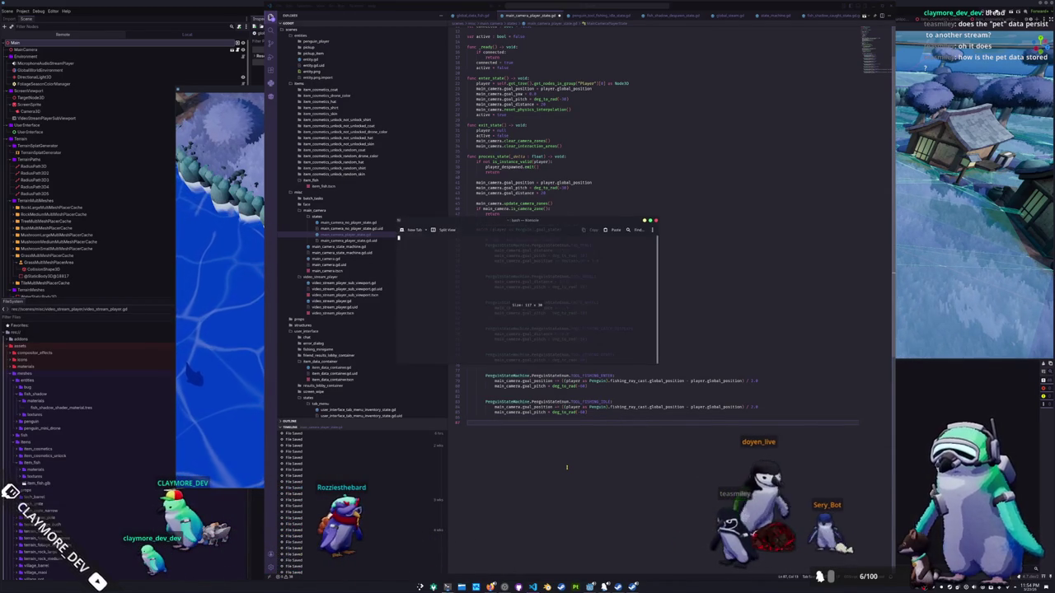
Step: Open a Konsole terminal over the editor and list the home folder
key(super+grave)
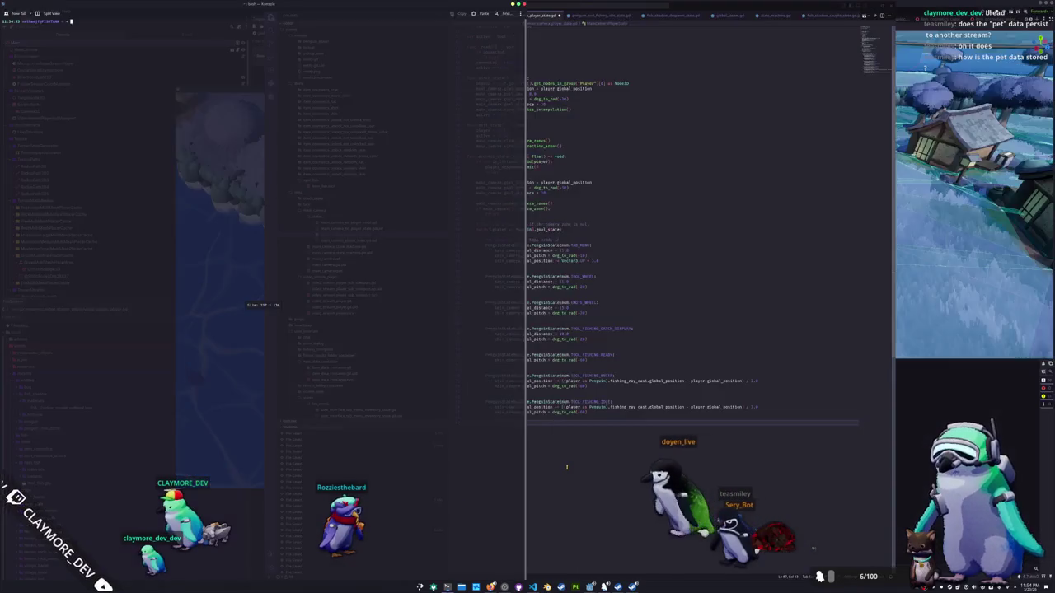
text(ke)
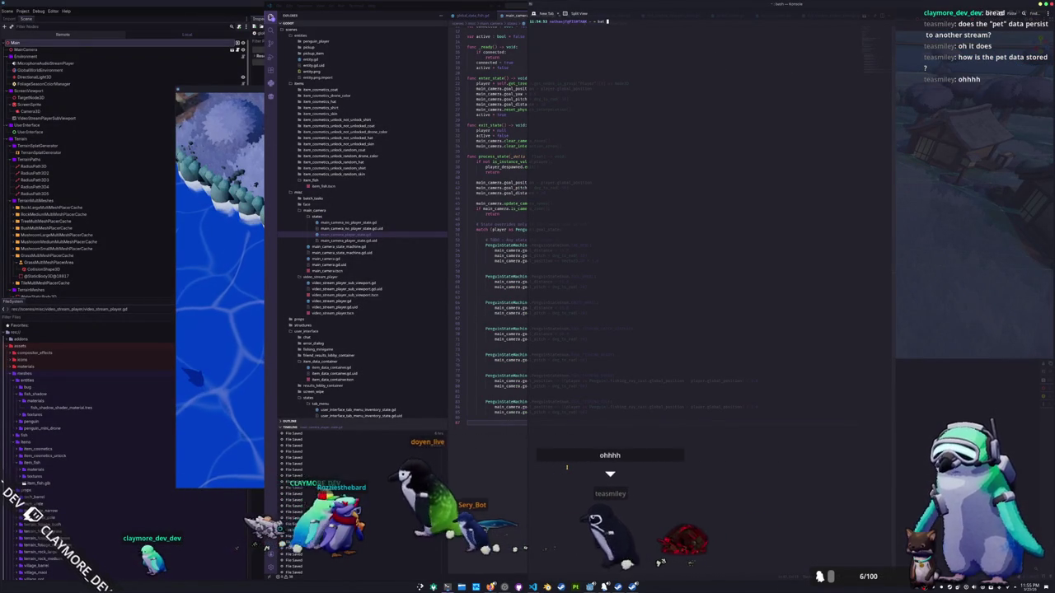
key(Return)
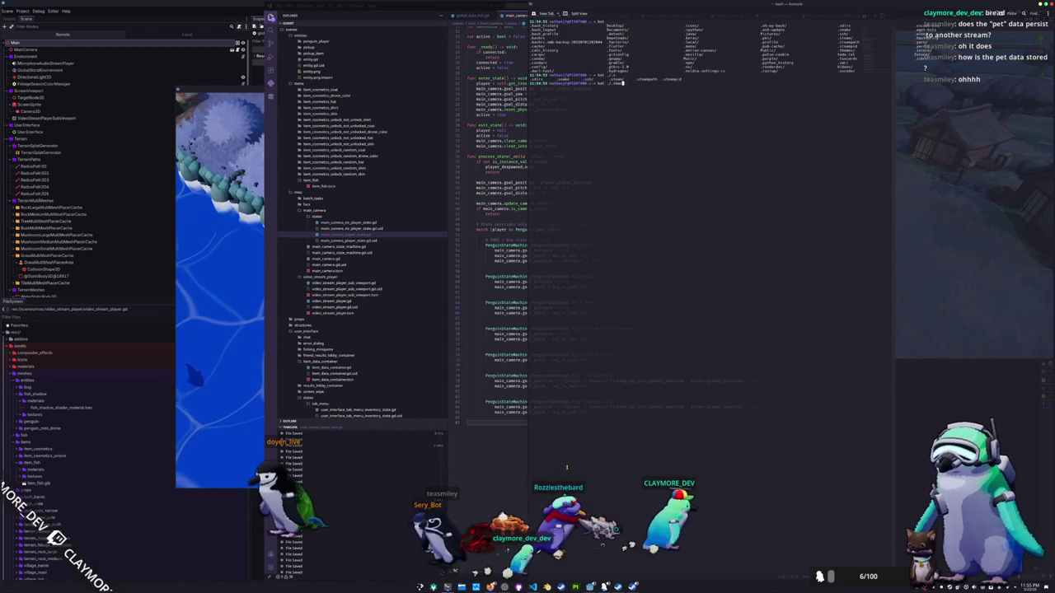
Step: Tab-complete the path to ClaymoreTuber's save_data folder and list all 256 save files
text(/.local/share/godot/app_userdata/)
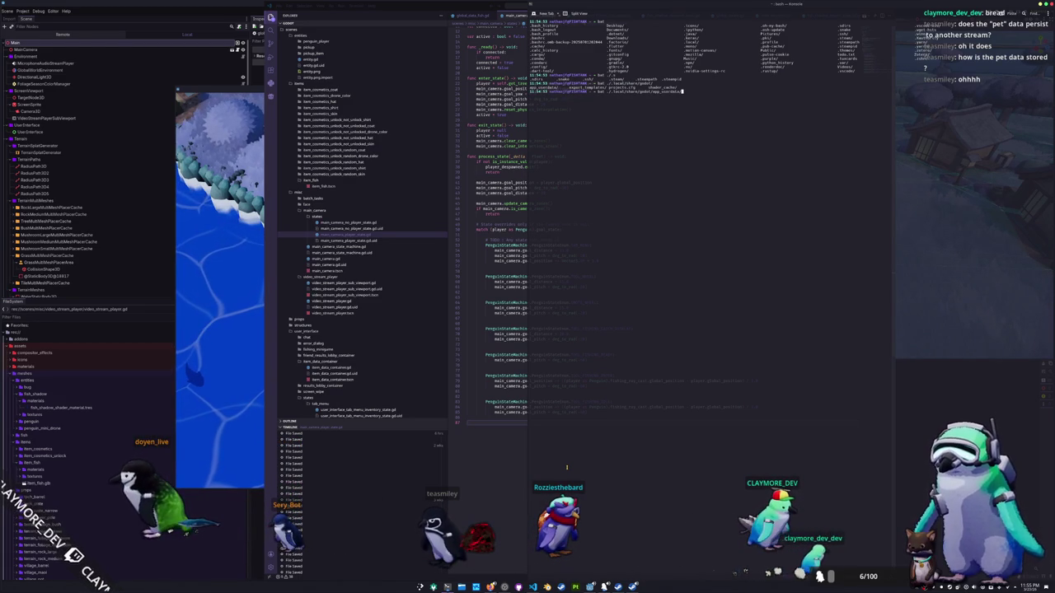
key(Tab)
key(Tab)
text(Cl)
key(Tab)
key(Tab)
key(Tab)
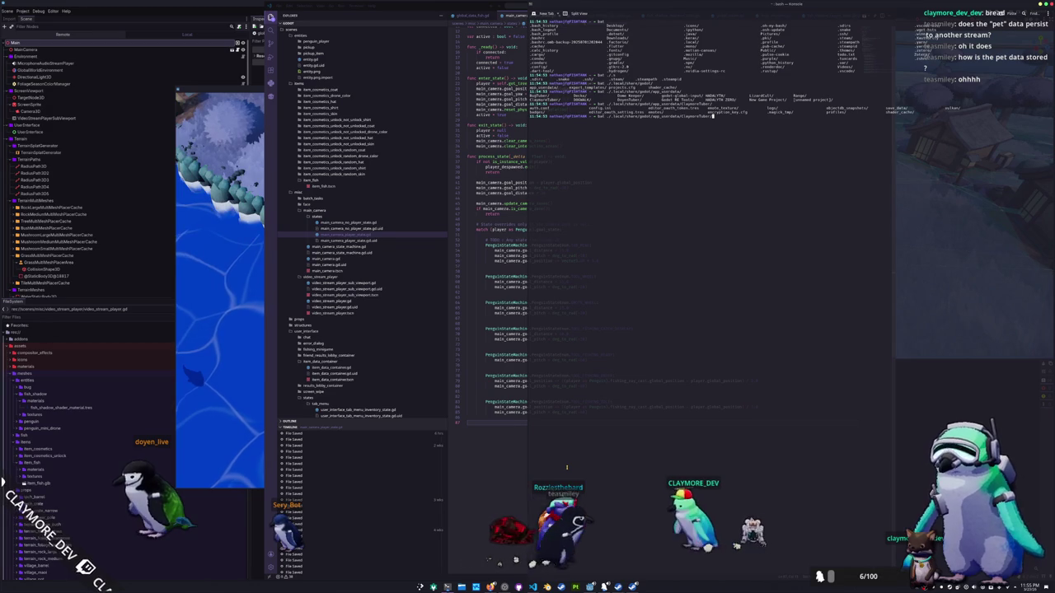
text(sa)
key(Tab)
key(Tab)
key(Tab)
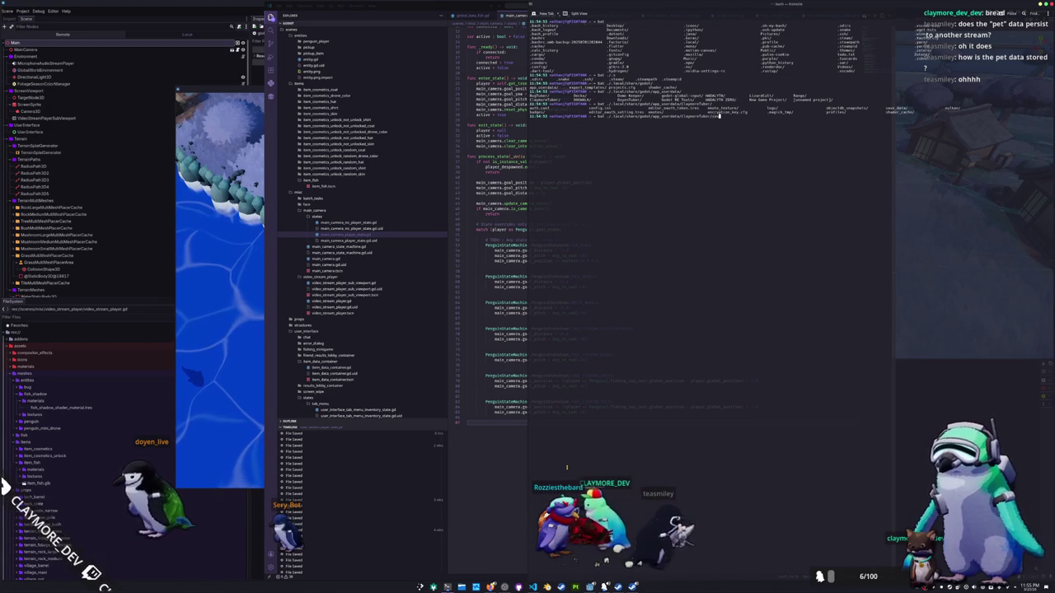
key(y)
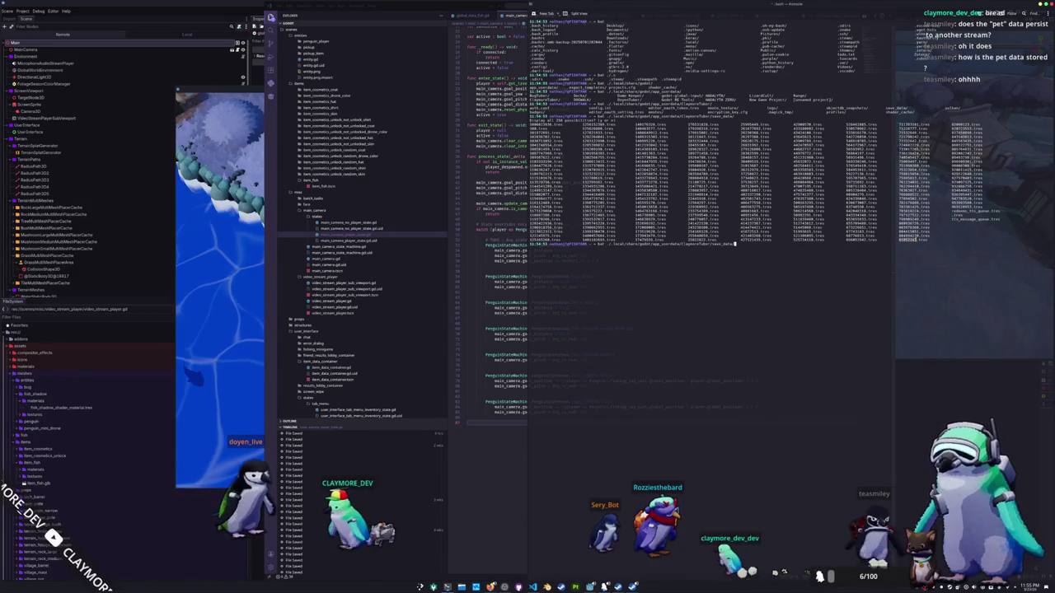
Step: Print one save file's contents from save_data with bat
text(/0182243.tres)
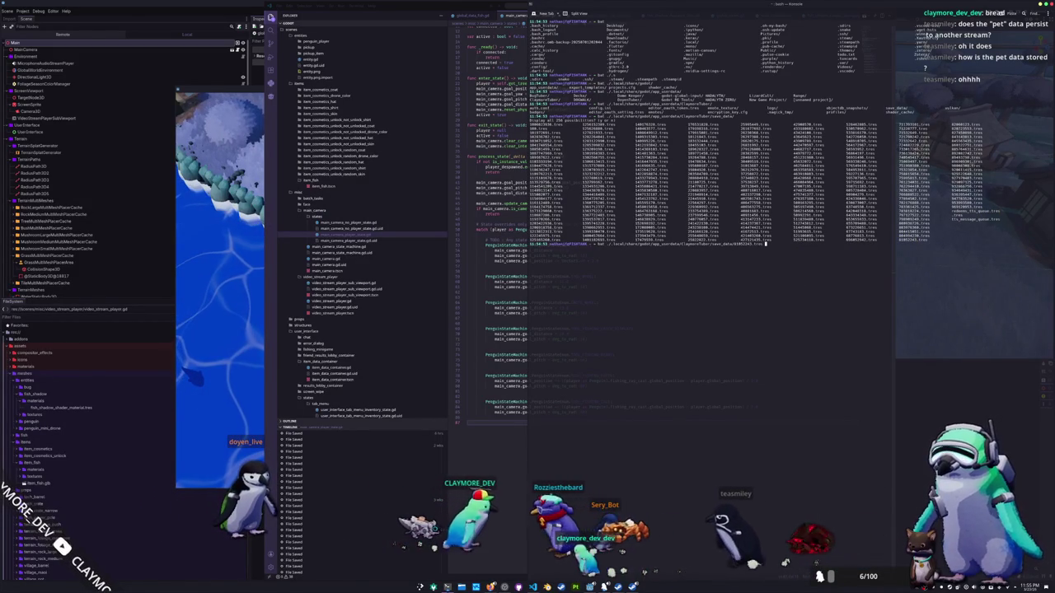
key(Tab)
key(Return)
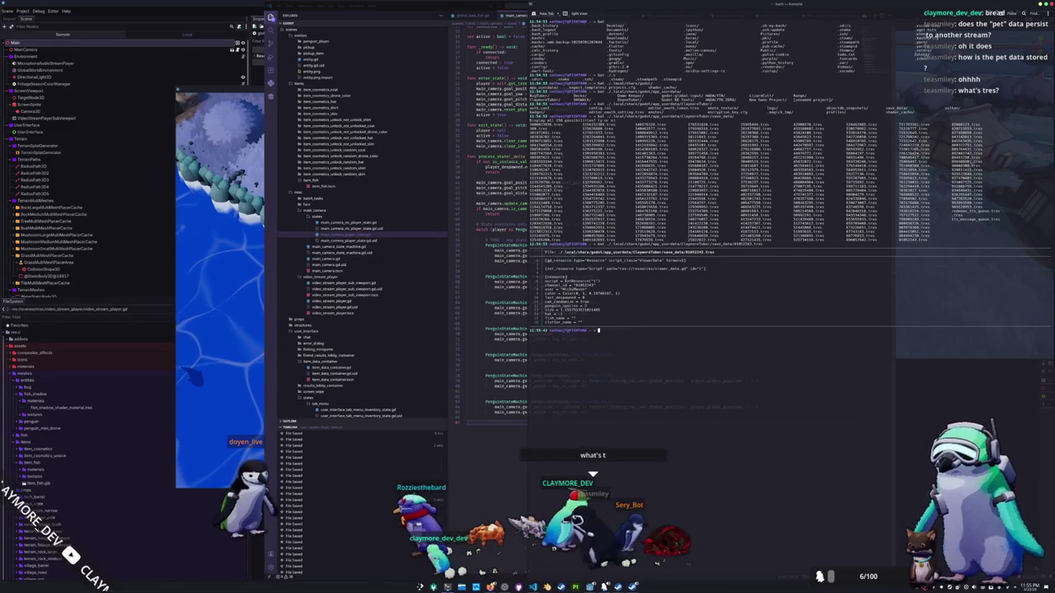
Step: Make the Konsole window taller and print a second viewer's save file with bat
key(super+Up)
text(bat ./.local/share/godot/app_userdata/ClaymoreTuber/save_data/254168128.tres)
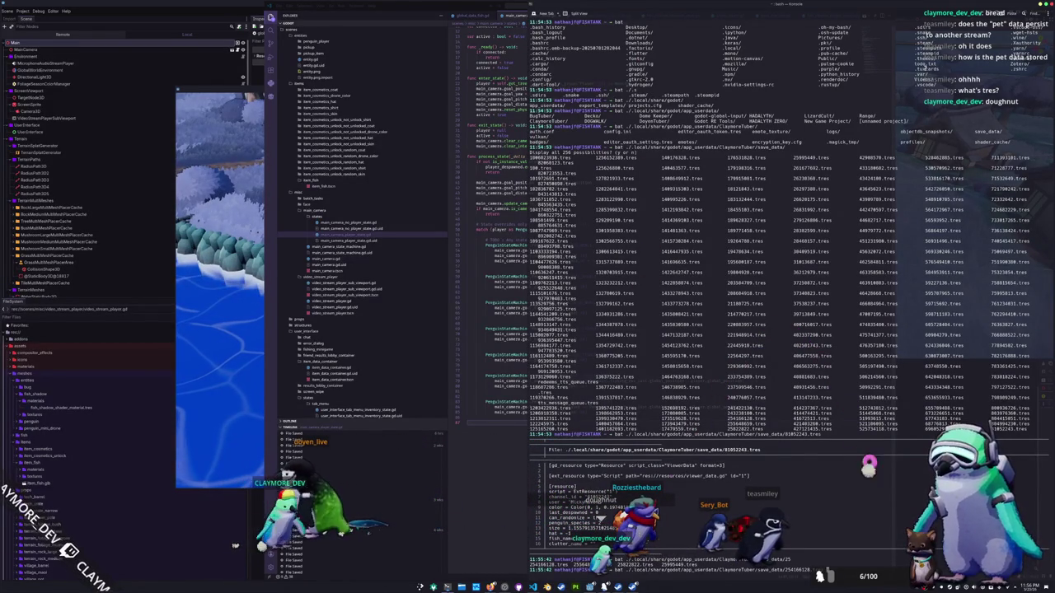
key(Return)
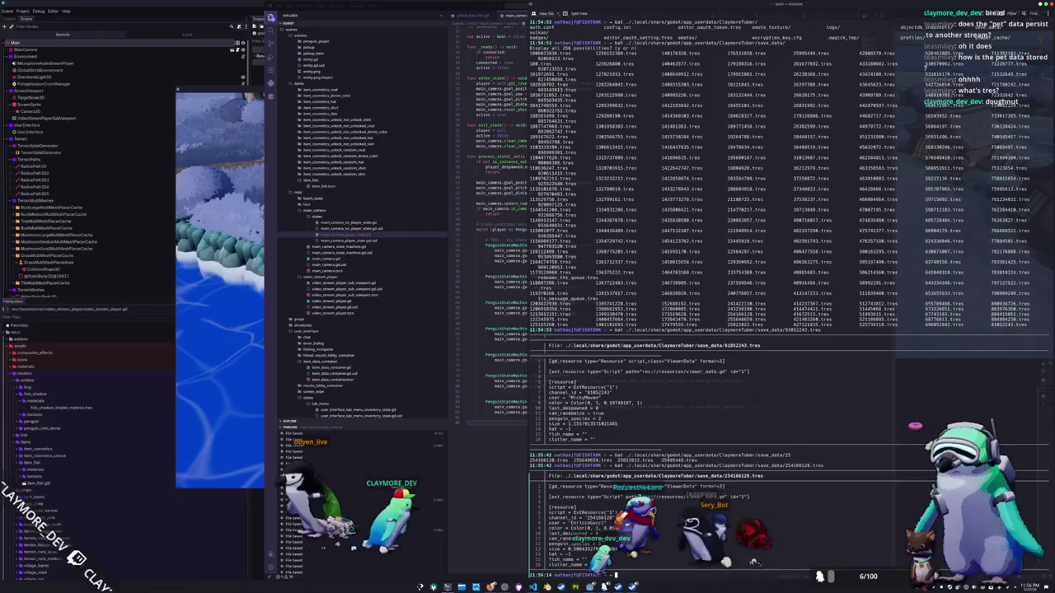
Step: Edit the cat command to print the viewer save file whose name starts with 7
key(BackSpace)
key(BackSpace)
key(BackSpace)
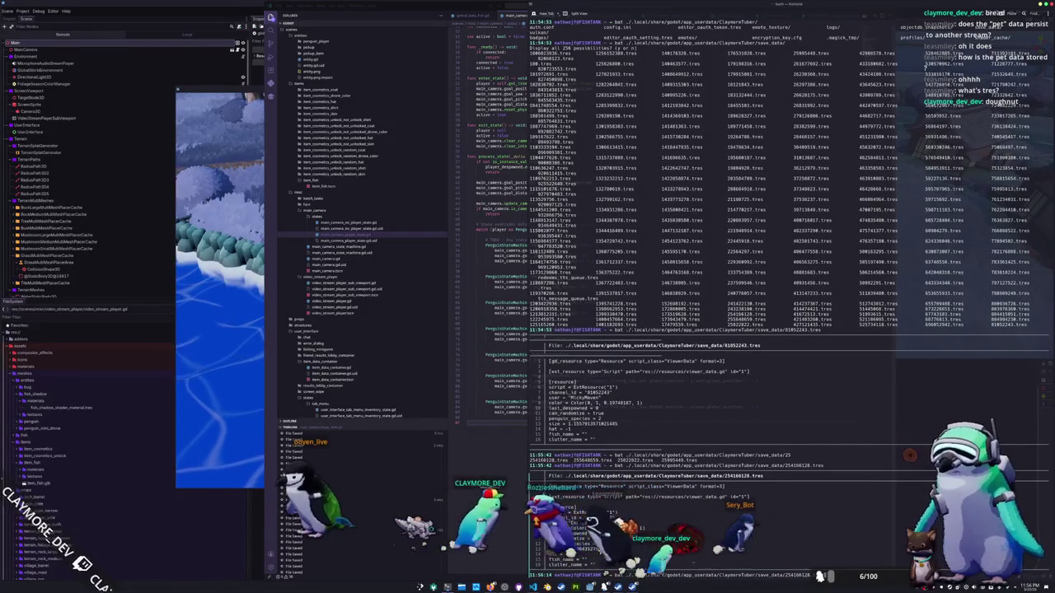
key(BackSpace)
key(BackSpace)
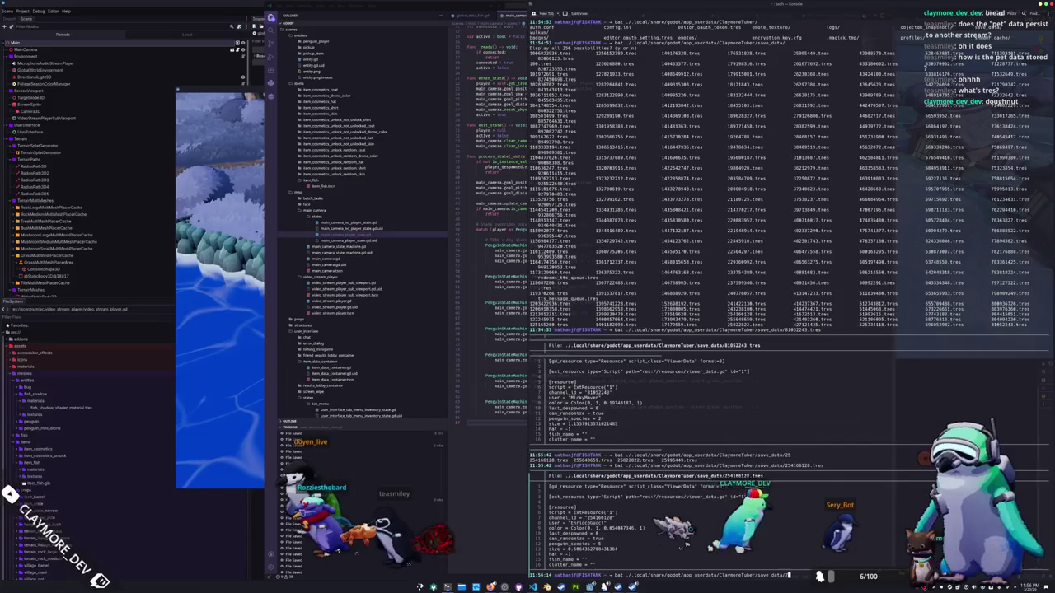
text(7)
key(Tab)
key(Tab)
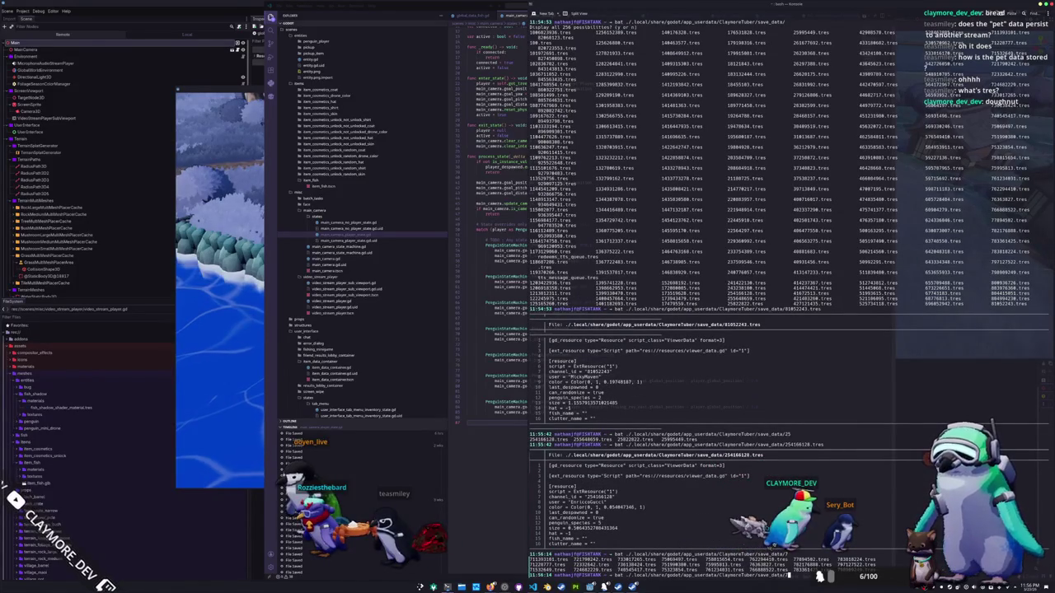
key(Return)
text(bat ./.local/share/godot/app_userdata/ClaymoreTuber/save_data/)
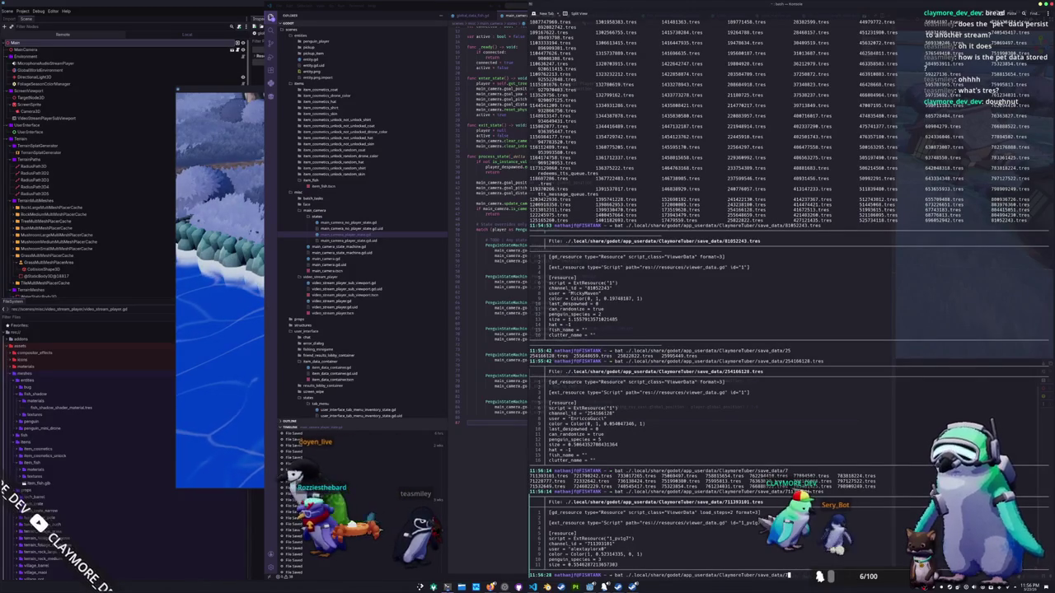
Step: Print the save file starting with 782, inspect its hat sub-resource, then clear the terminal
text(78)
key(Tab)
key(Tab)
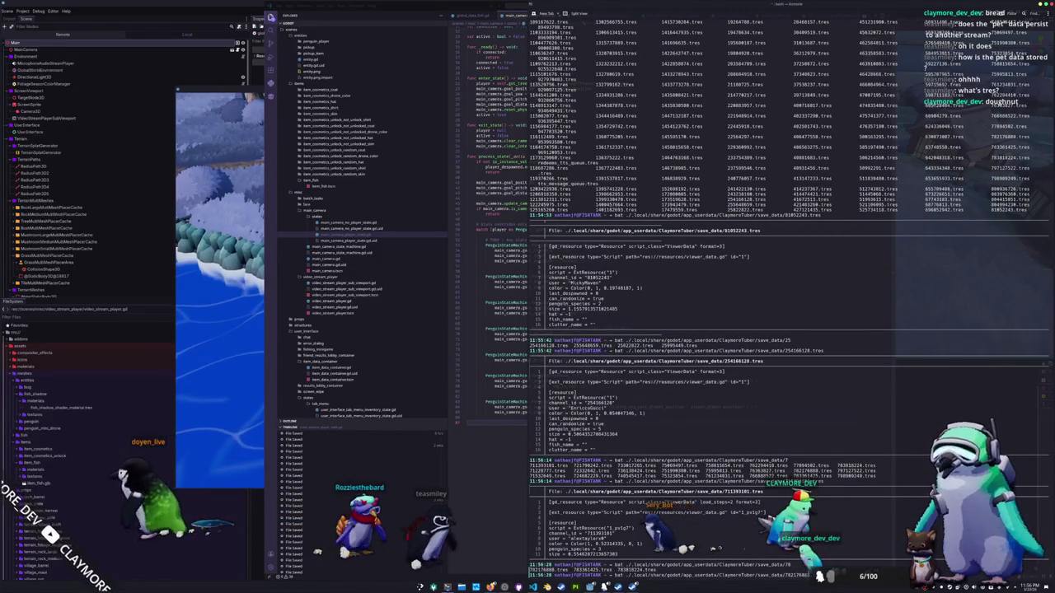
text(2)
key(Tab)
key(Return)
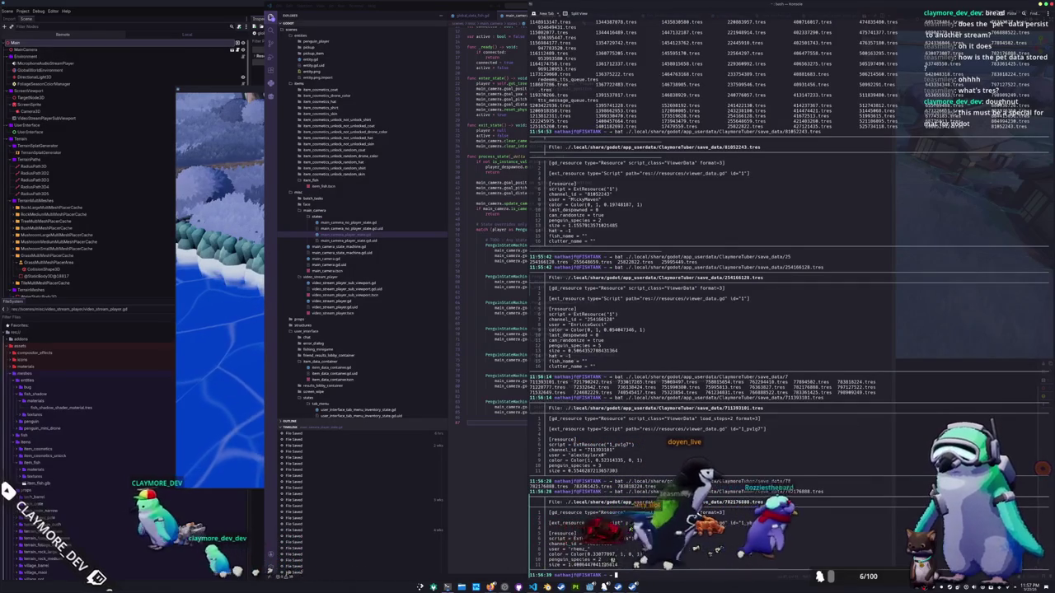
text(clear)
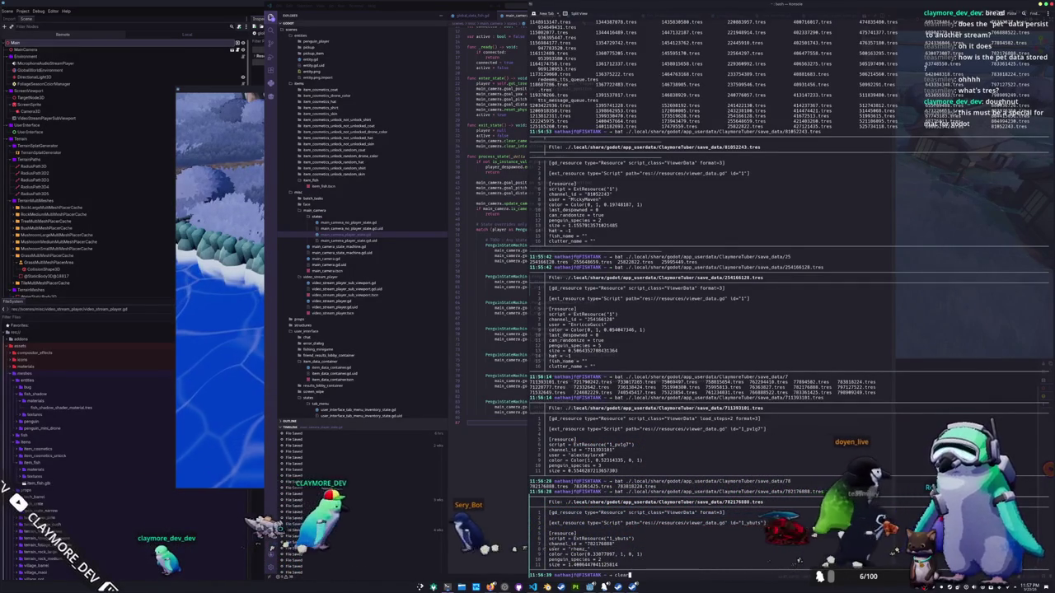
key(Return)
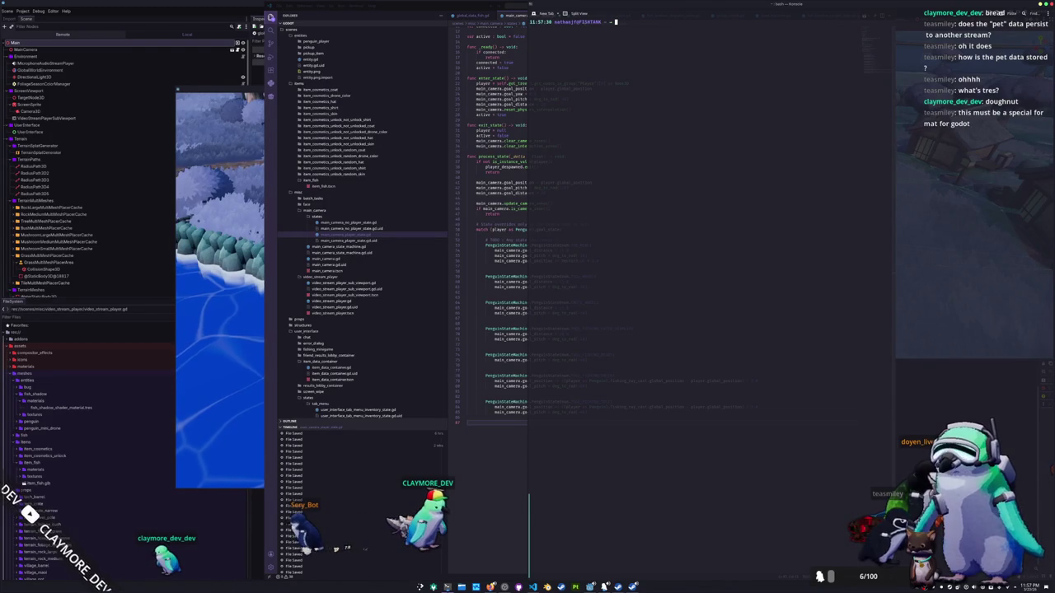
text(exit)
Step: Exit Konsole and scroll through main_camera_player_state.gd in VS Code
key(Return)
scroll(670, 534, up, 1)
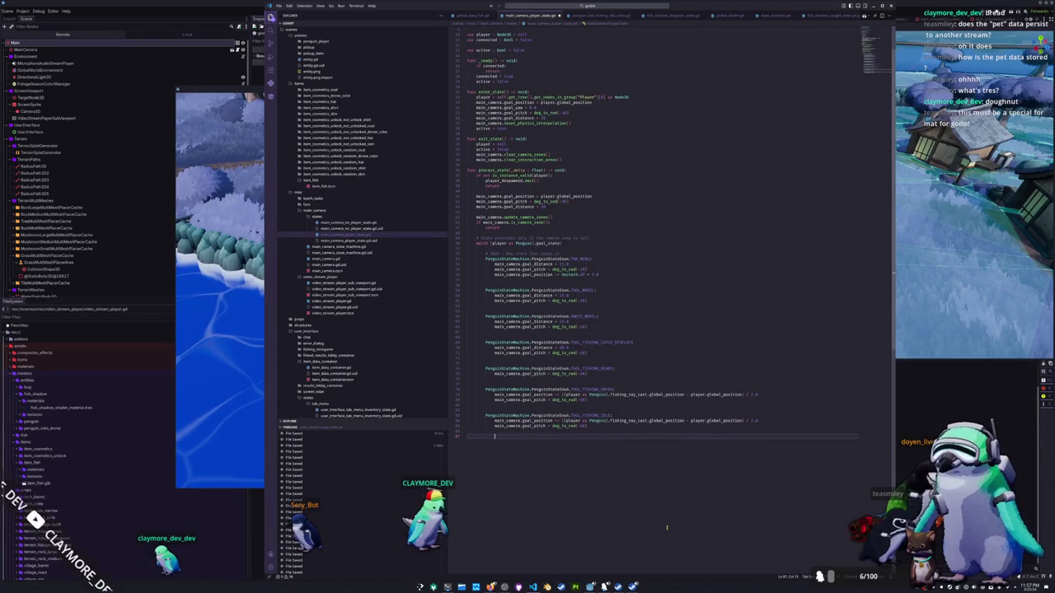
scroll(580, 475, up, 1)
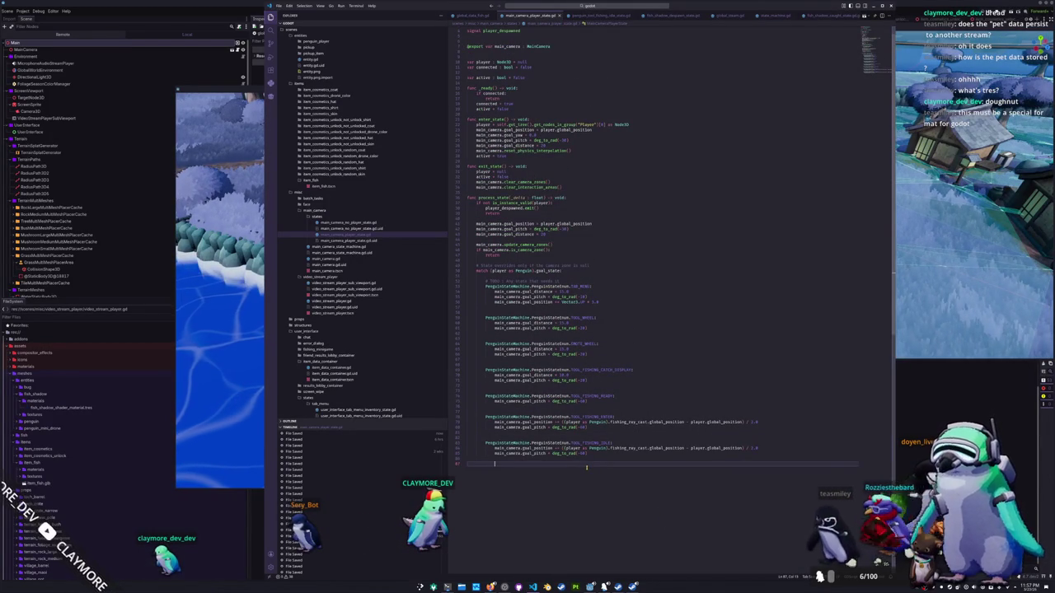
scroll(586, 467, down, 1)
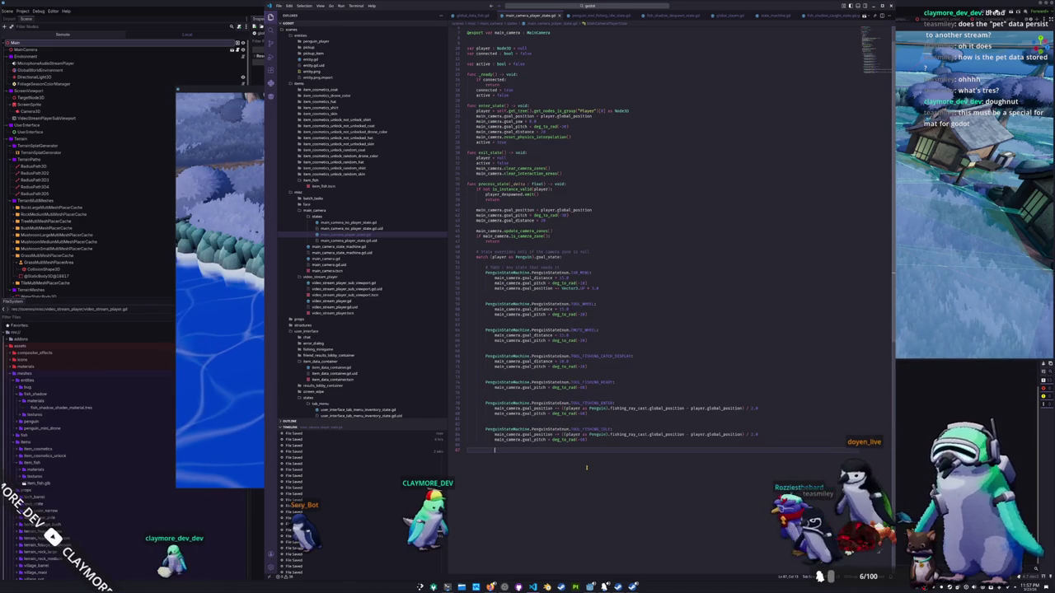
scroll(577, 247, up, 2)
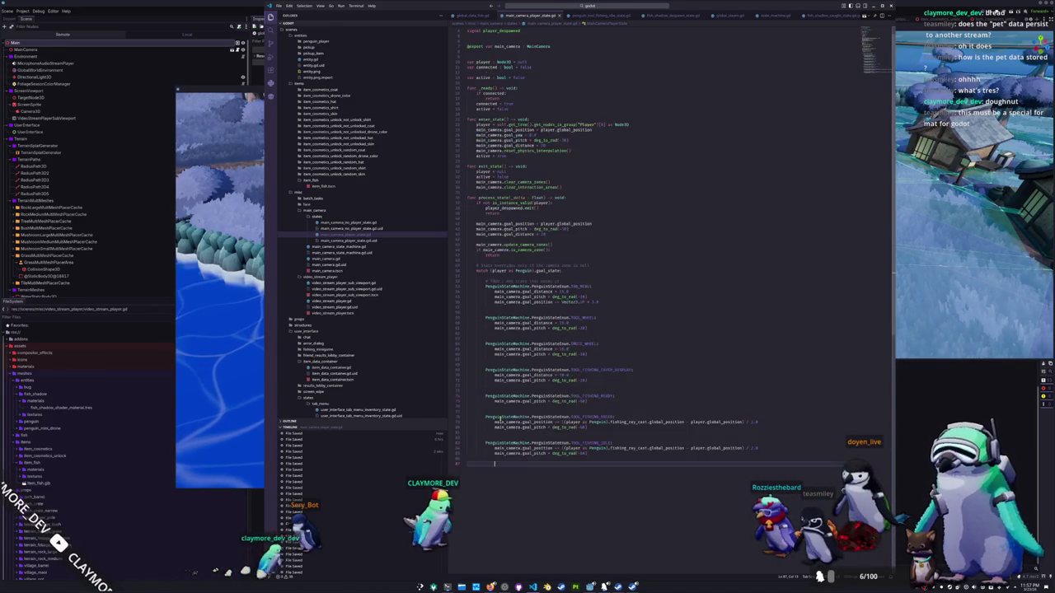
Step: Glance at the running game, then bring VS Code back and move it below Godot's top bar
click(246, 418)
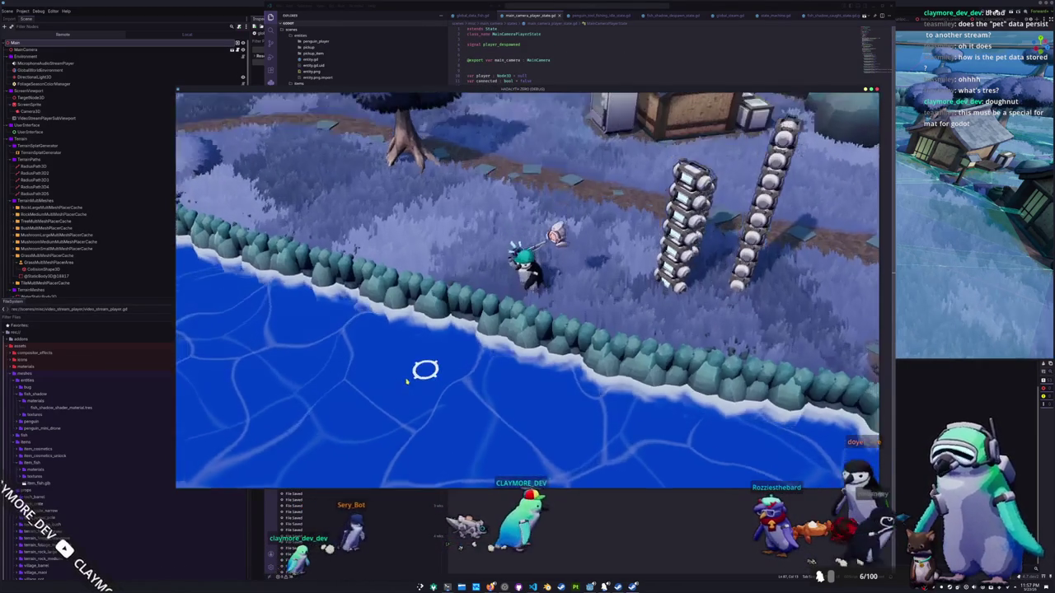
click(340, 23)
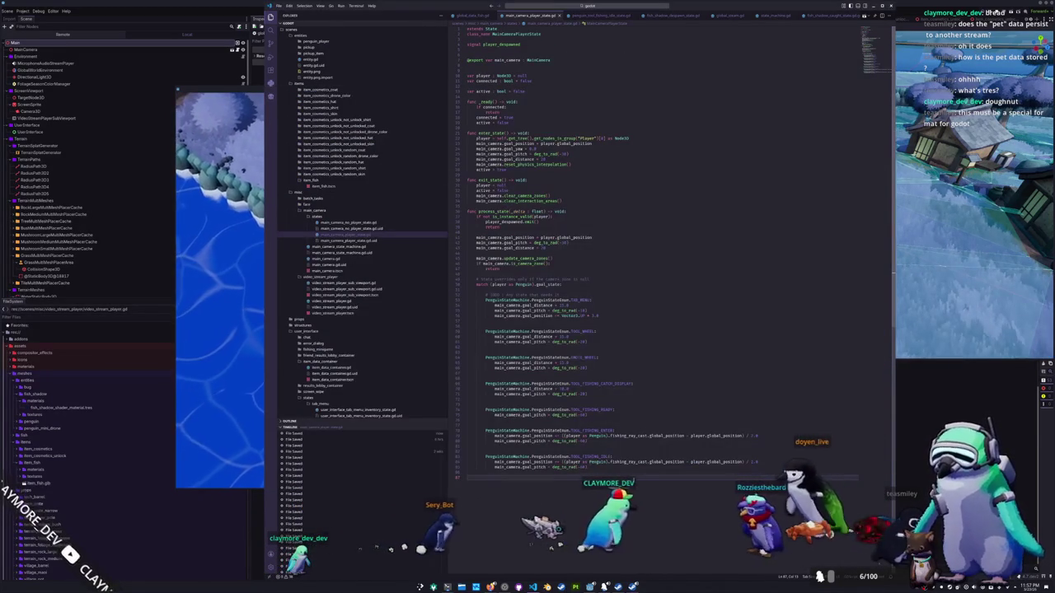
mouse_move(469, 9)
mouse_down()
mouse_move(468, 48)
mouse_move(468, 25)
mouse_move(650, 66)
mouse_up()
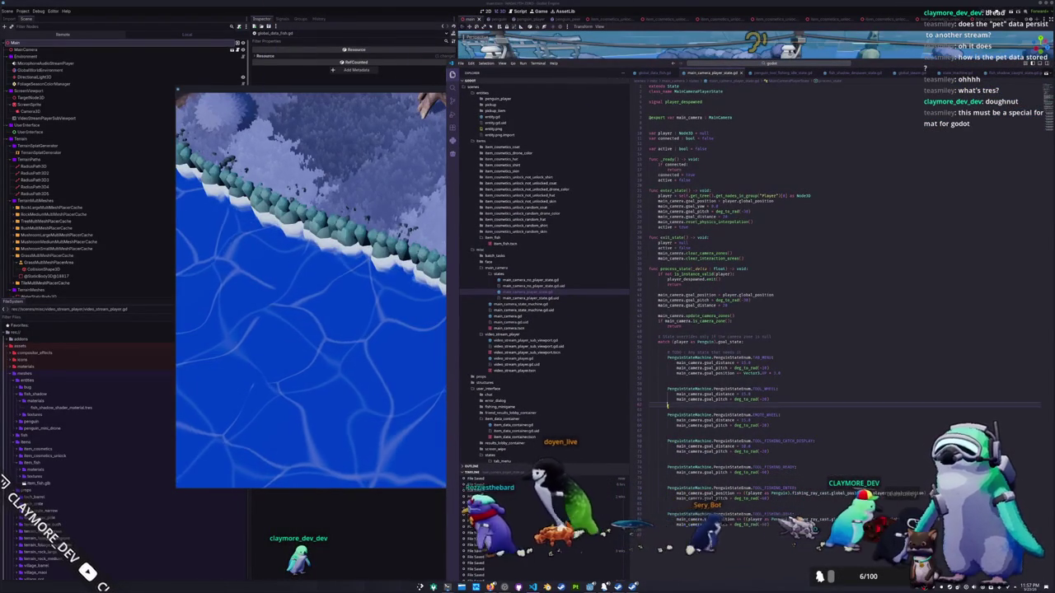
scroll(667, 403, down, 4)
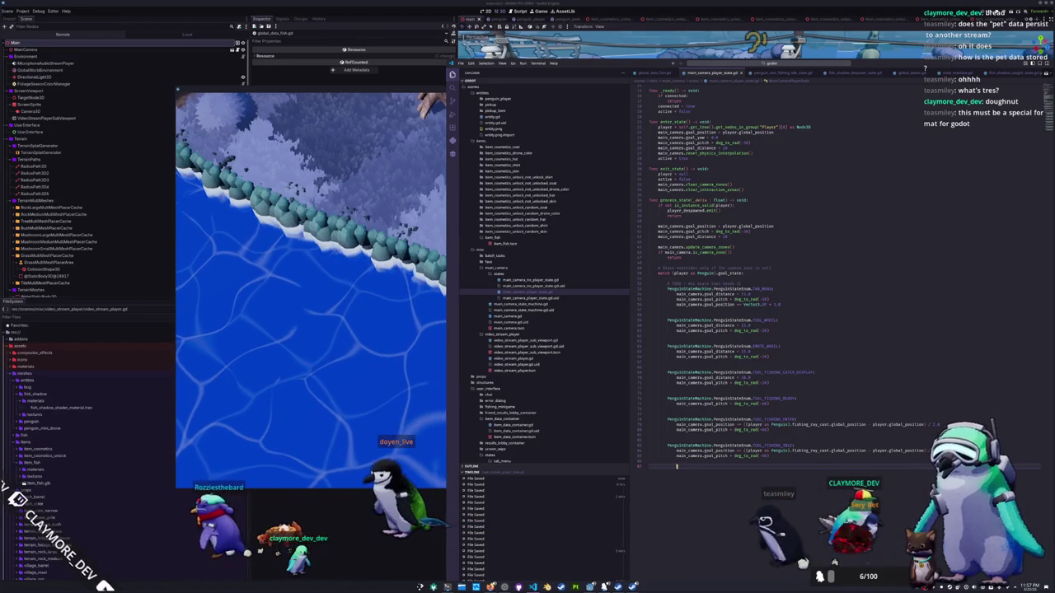
double_click(716, 455)
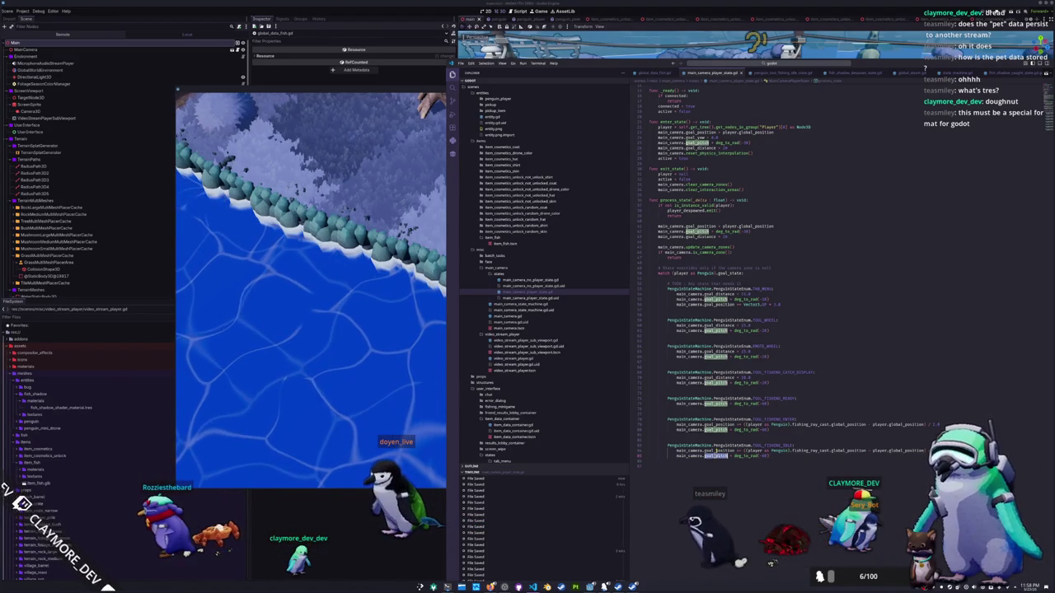
click(714, 468)
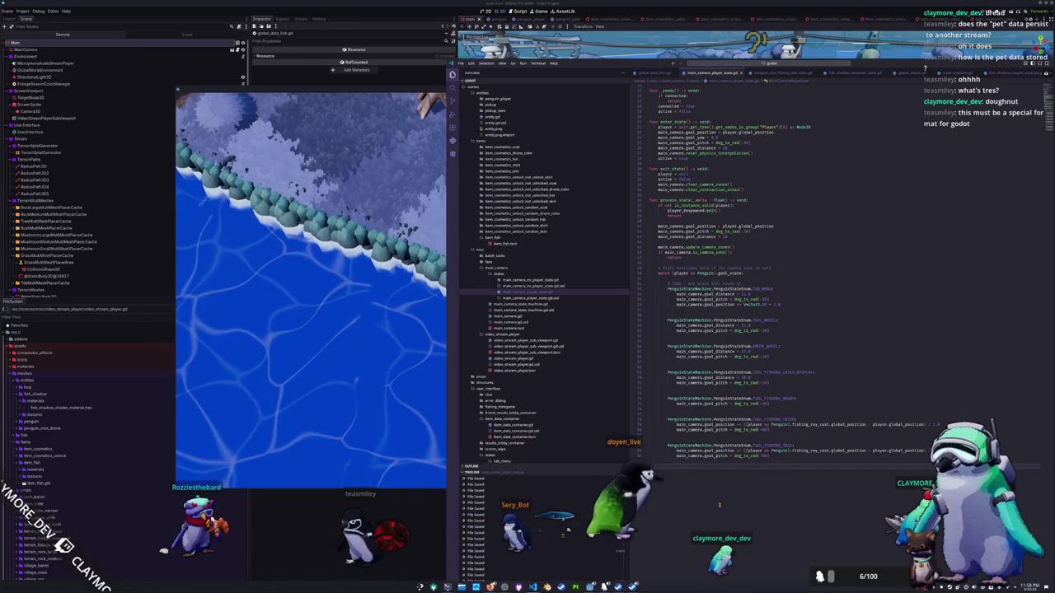
scroll(739, 230, up, 5)
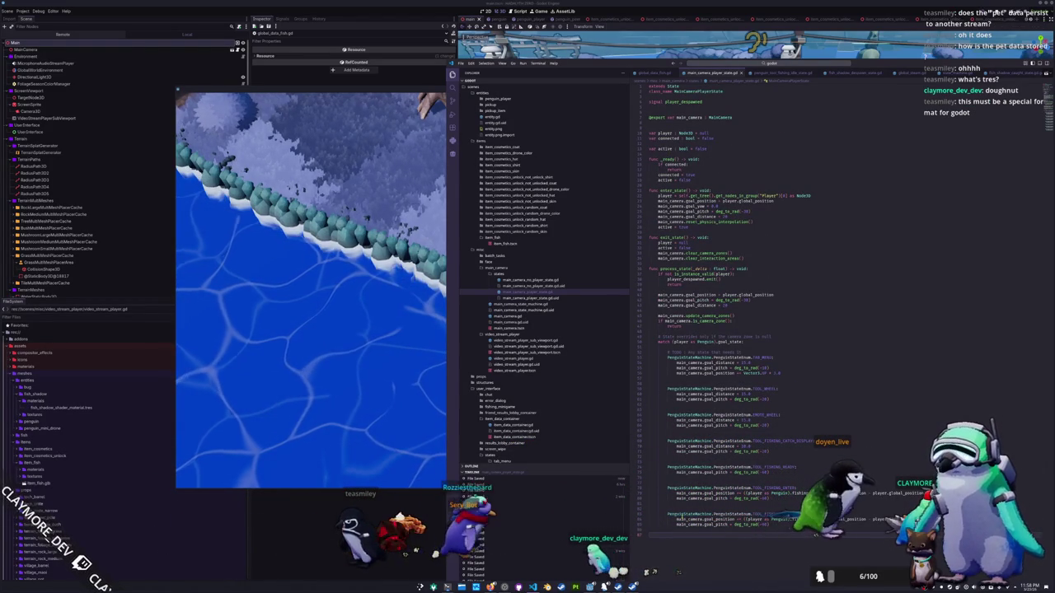
click(793, 513)
key(Down)
key(Down)
key(Down)
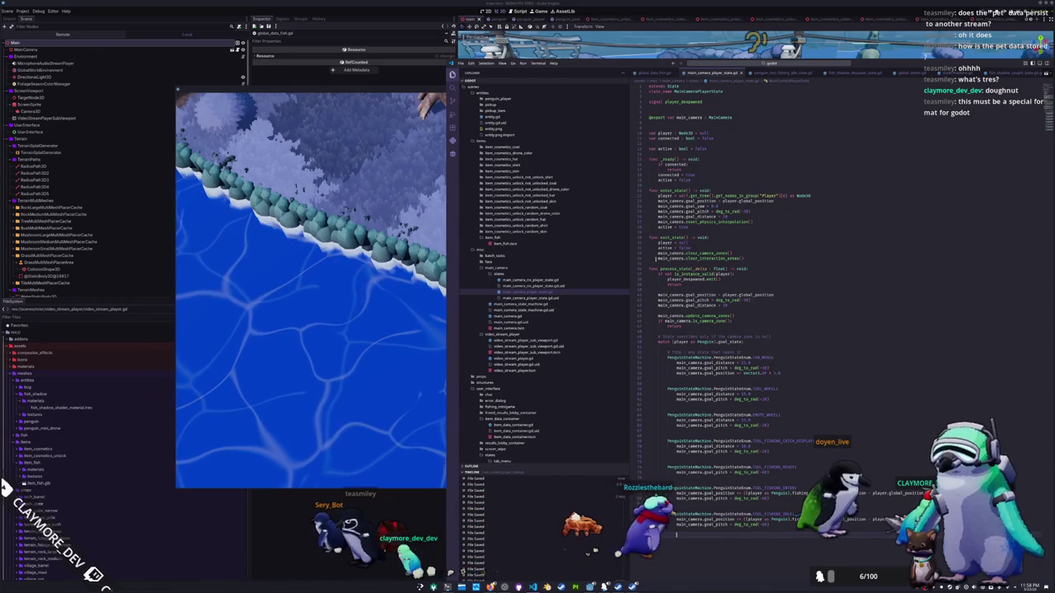
click(663, 262)
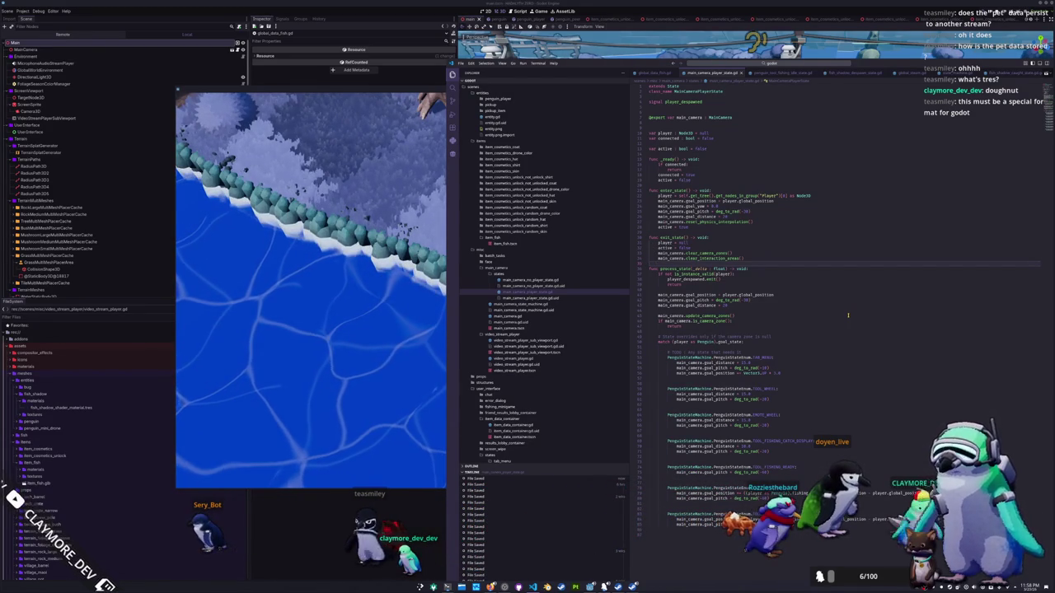
key(Down)
key(Down)
key(Down)
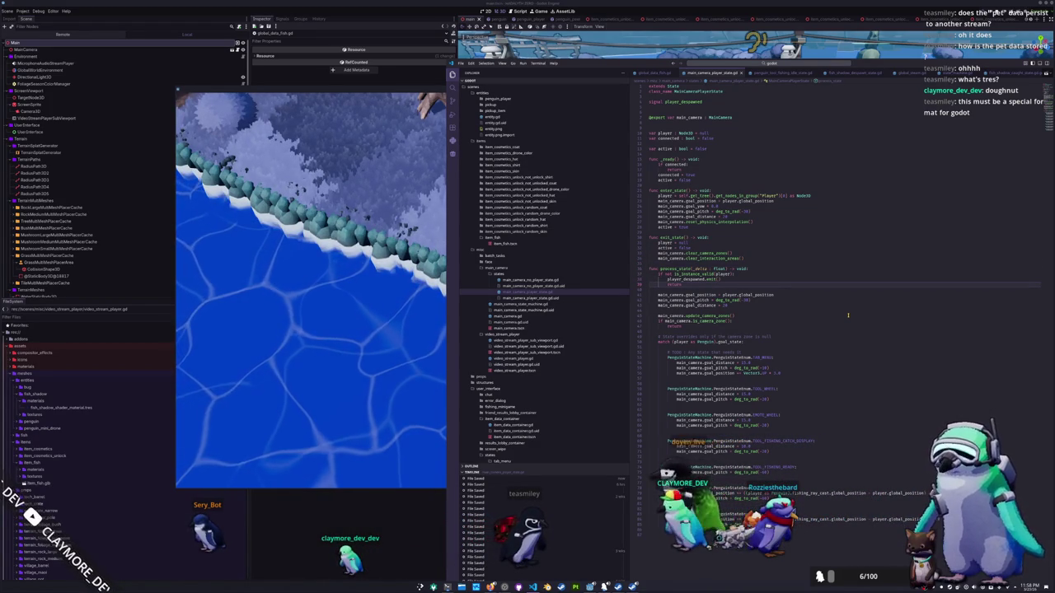
key(Left)
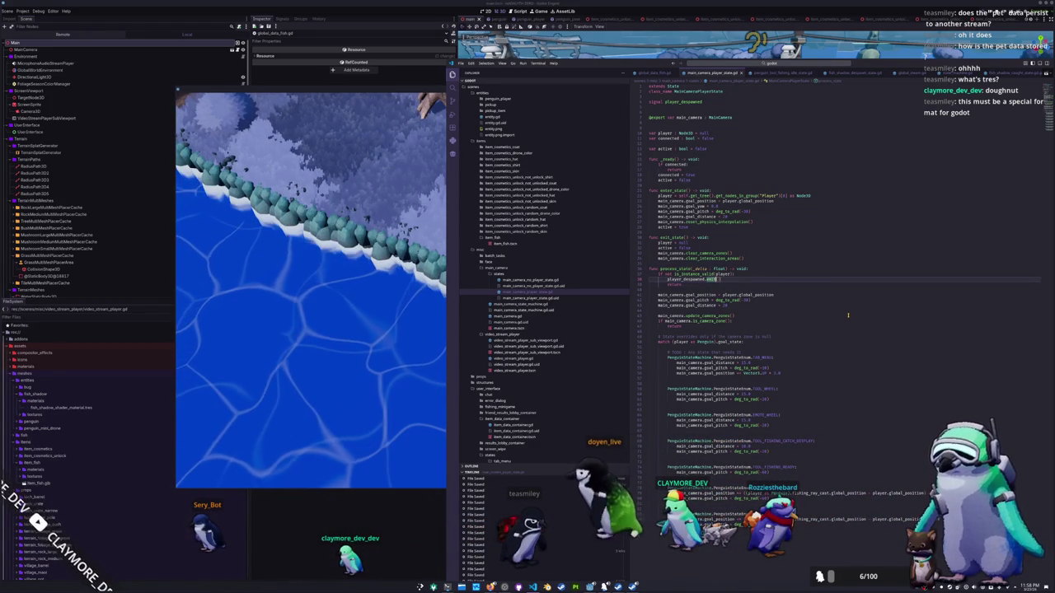
key(Home)
key(ctrl+shift+Right)
key(Up)
key(Up)
key(Up)
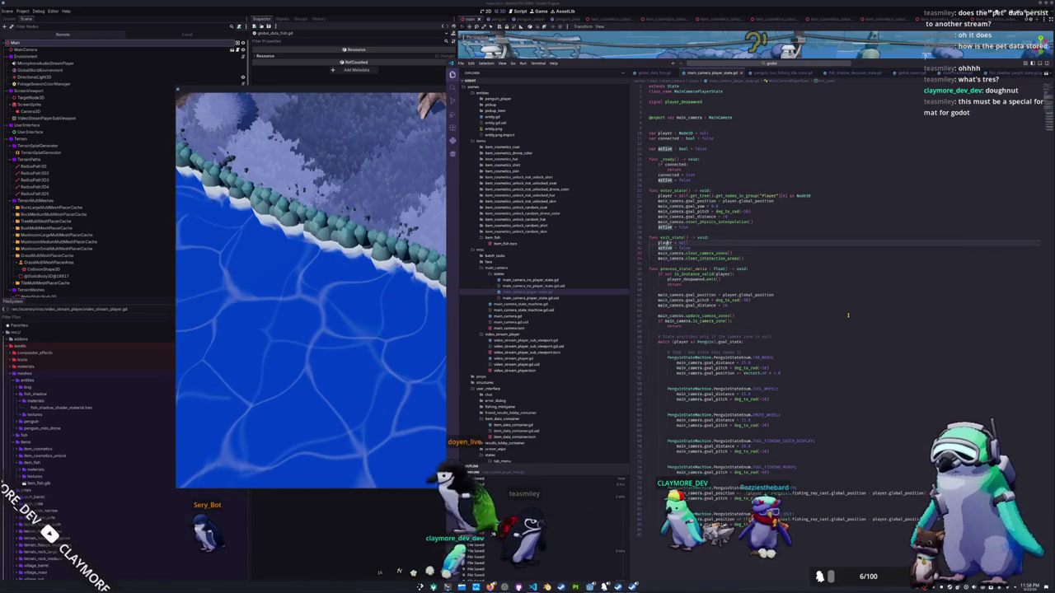
key(Up)
key(Up)
key(Up)
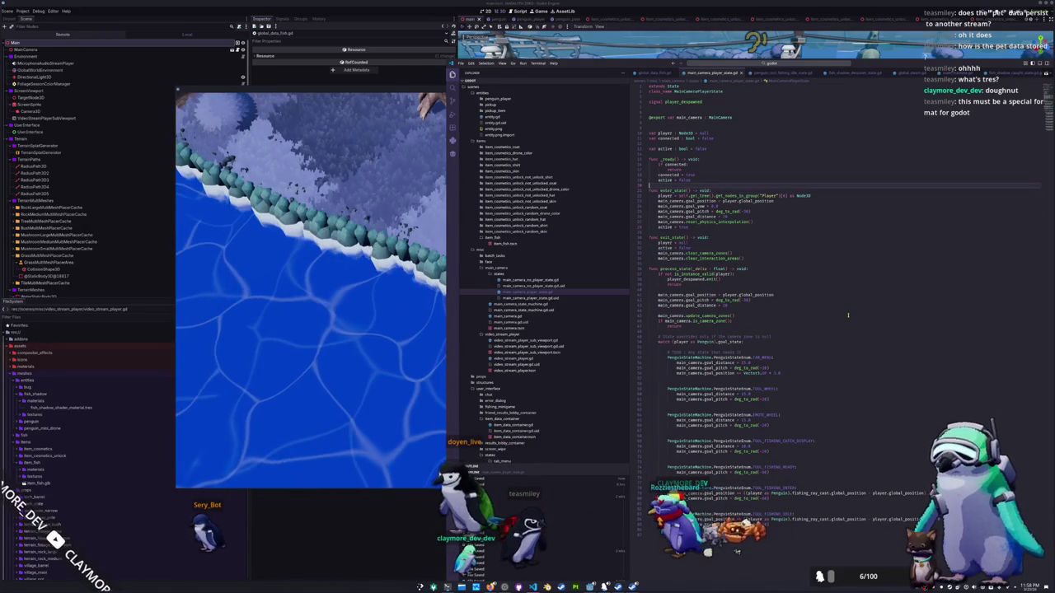
key(Up)
key(Up)
Step: Declare 'additional_yaw' and 'additional_pitch' floats set to 0.0 above _ready, then walk the penguin left in the game
key(Return)
text(va)
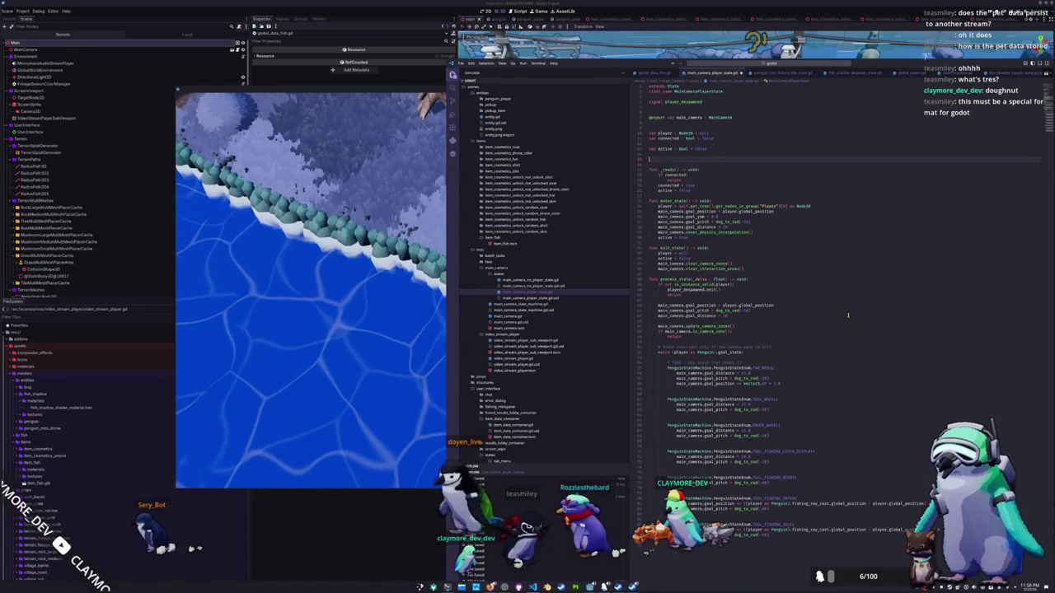
text(r additional_)
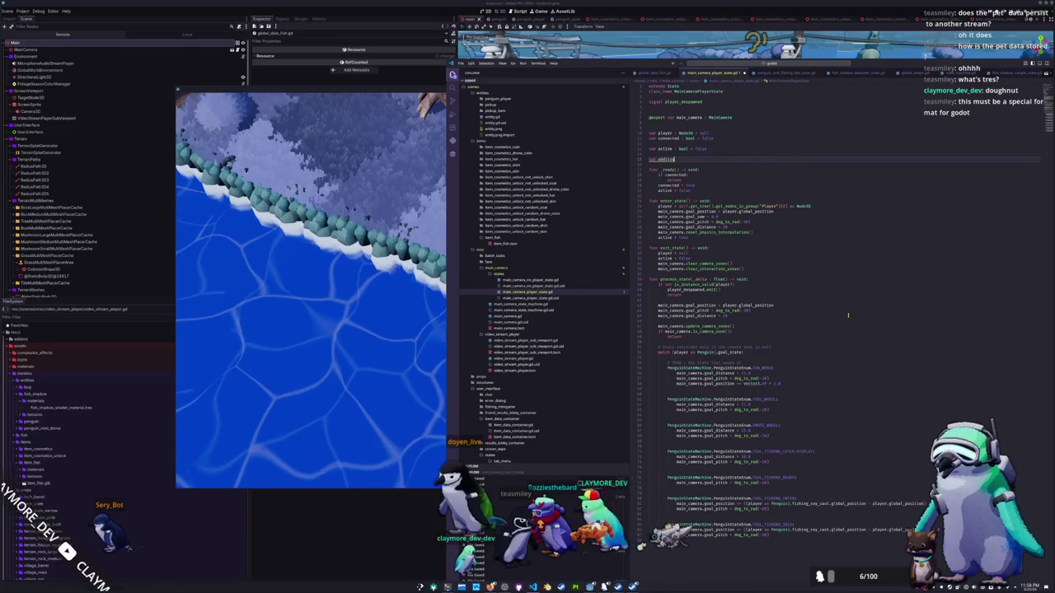
text(cam)
text(float = 0)
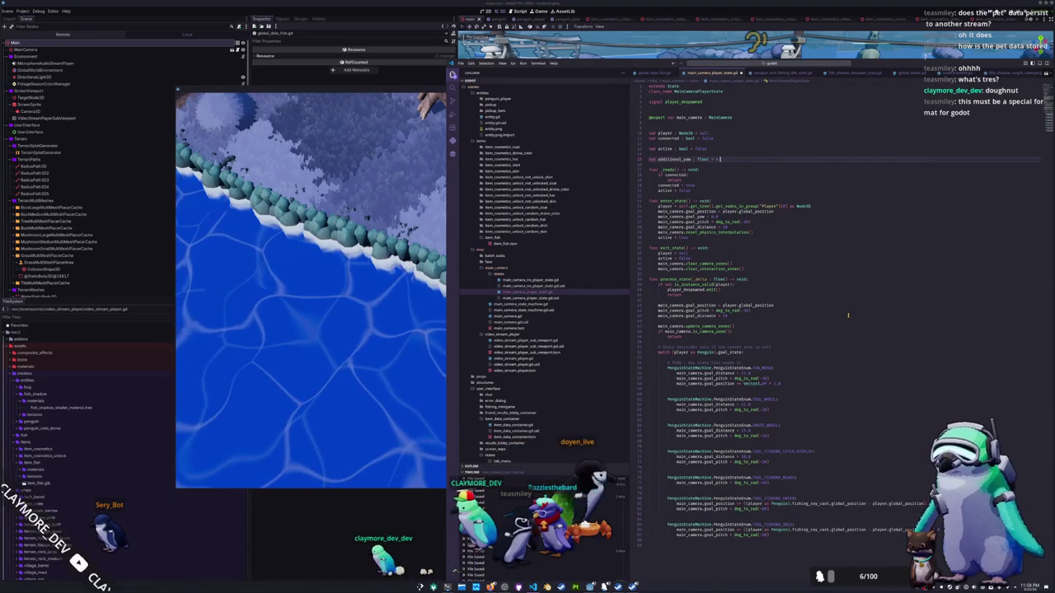
text(.0)
key(Return)
text(var additional_pitch : float )
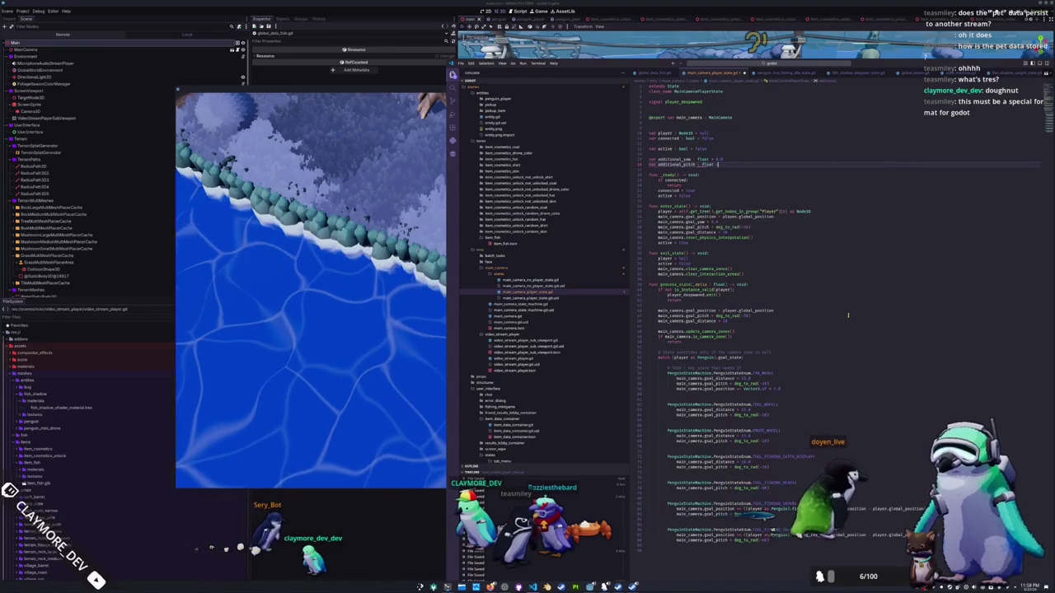
text(= 0.0)
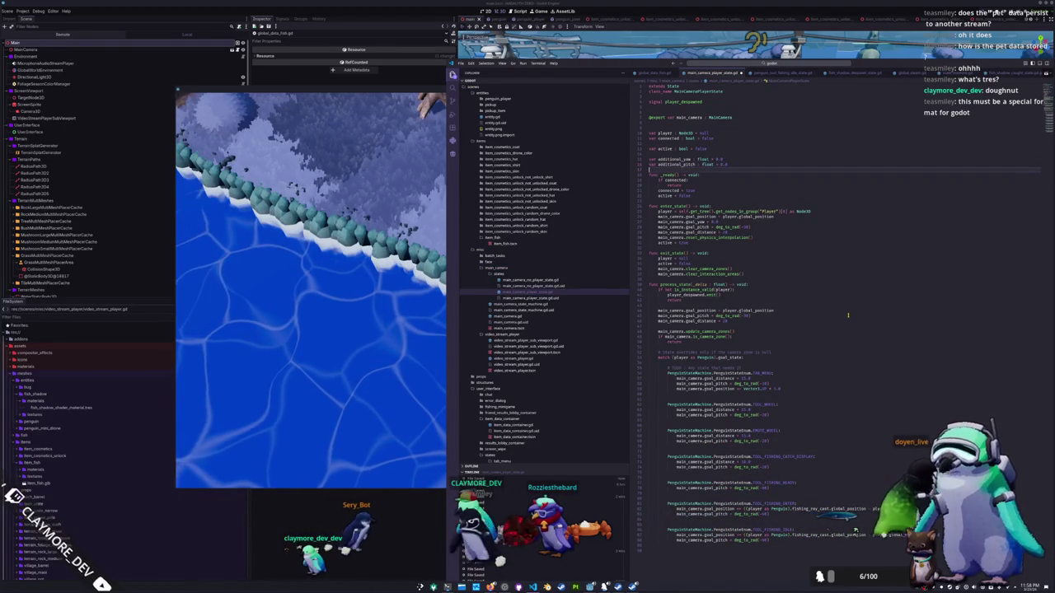
key(Return)
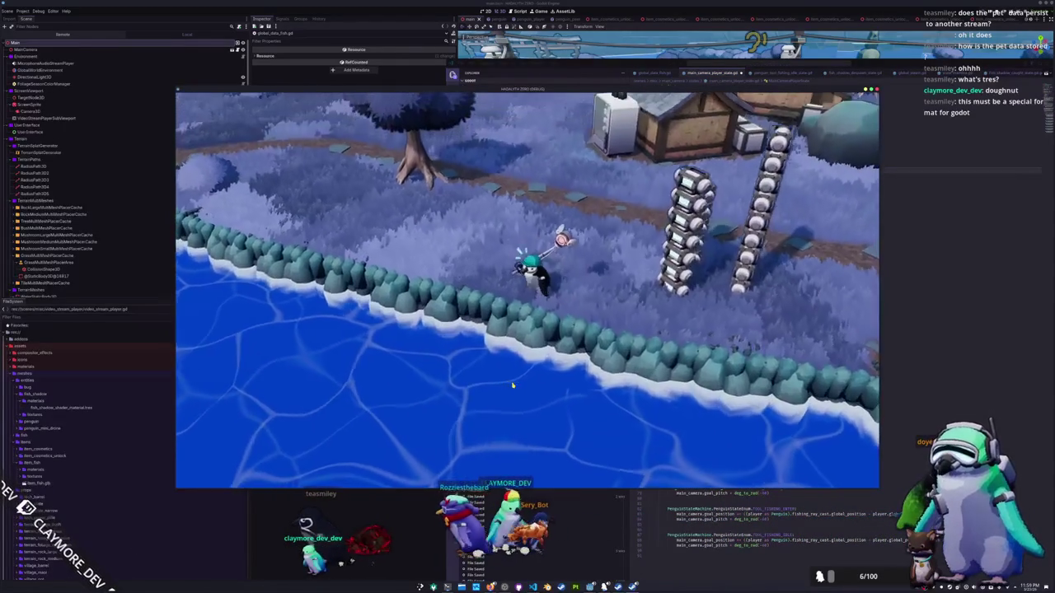
key(a)
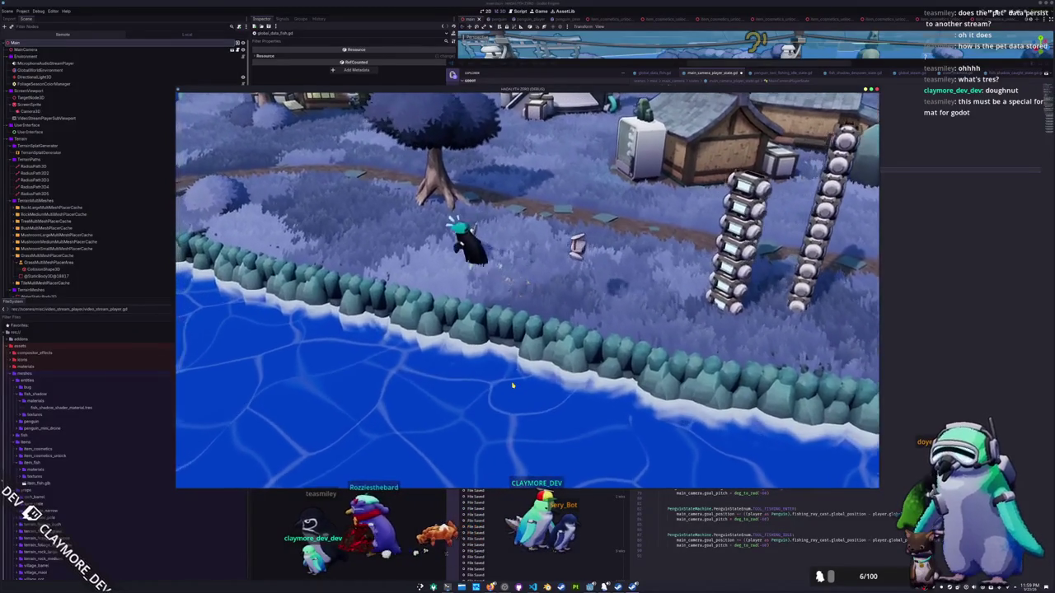
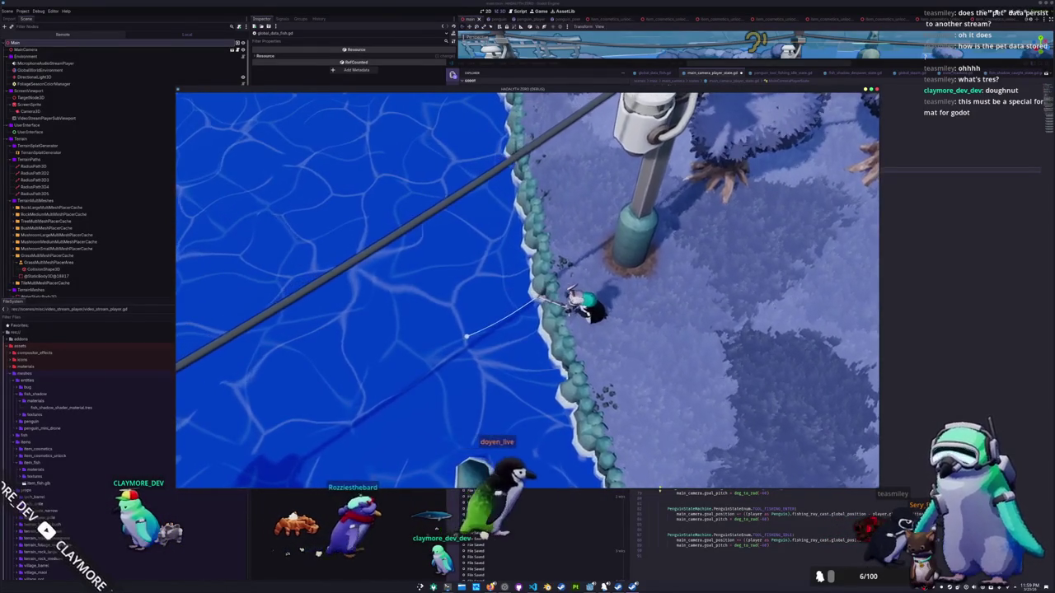
Step: Declare 'var additional : bool = false' above the state overrides in the camera script
click(701, 561)
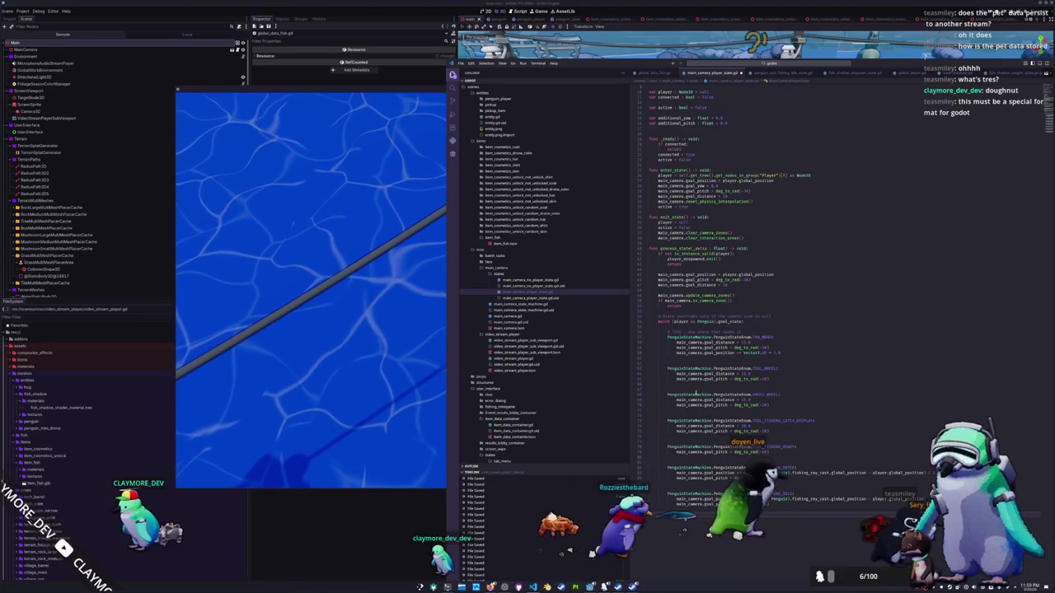
scroll(811, 320, up, 3)
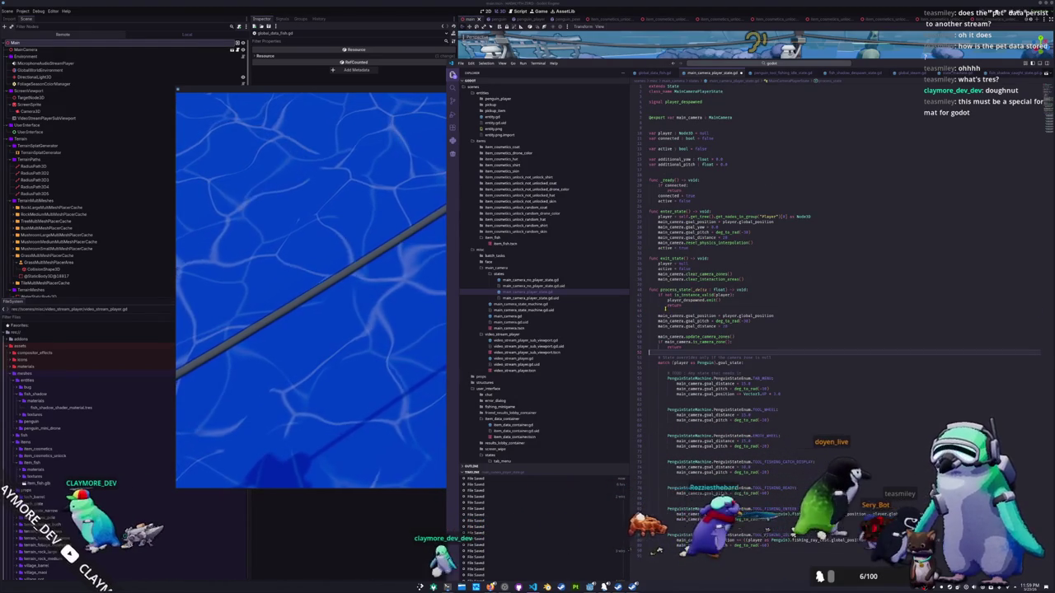
key(Return)
text(var additional)
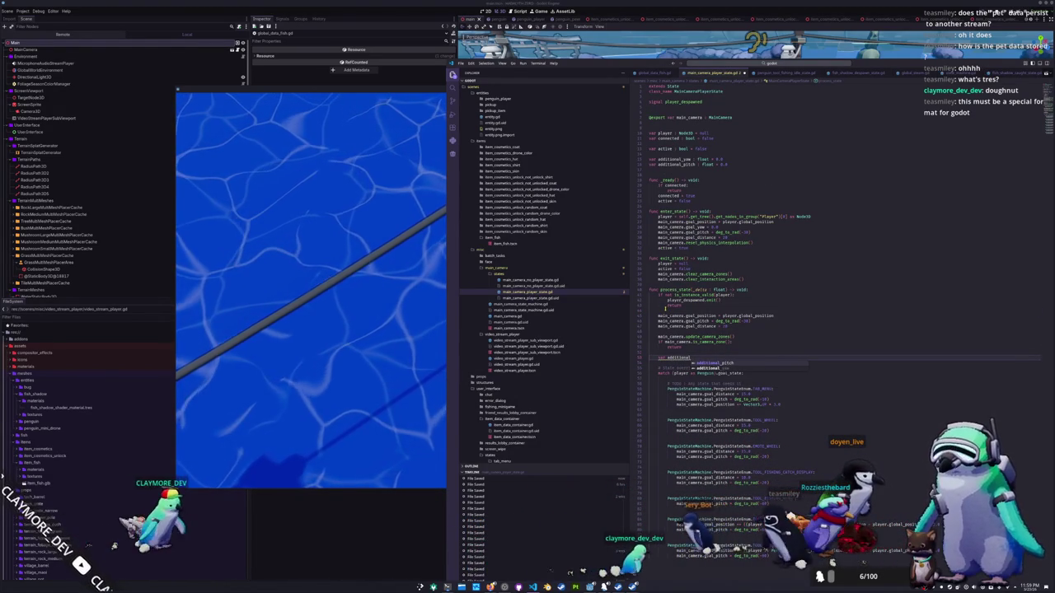
text( : bool = false)
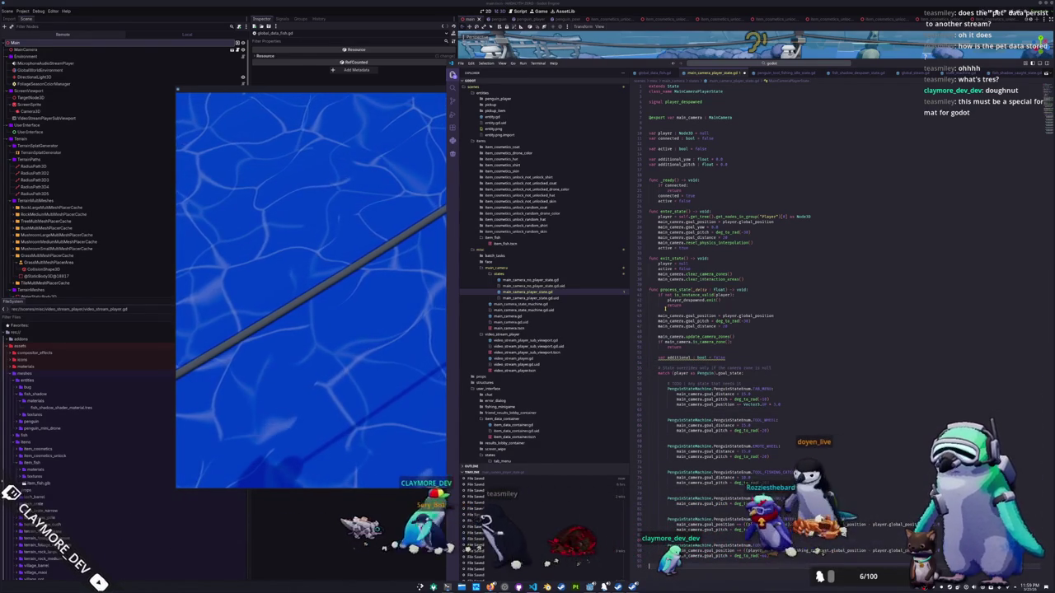
text(additional : bool)
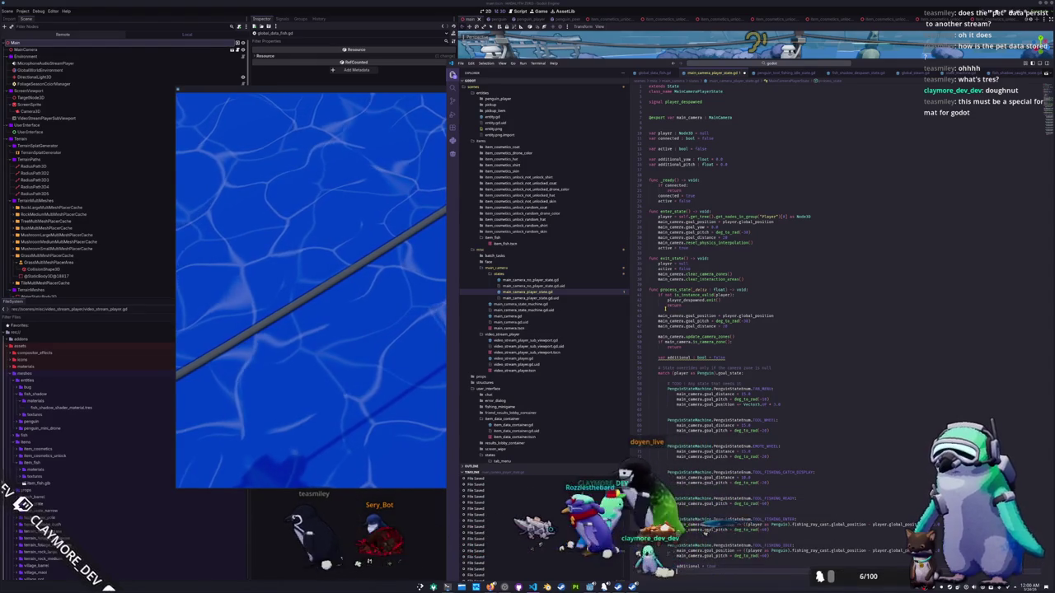
Step: Set 'additional = true' in the fishing branch and add an 'if not additional: return' guard
scroll(710, 394, down, 3)
text(additional = true)
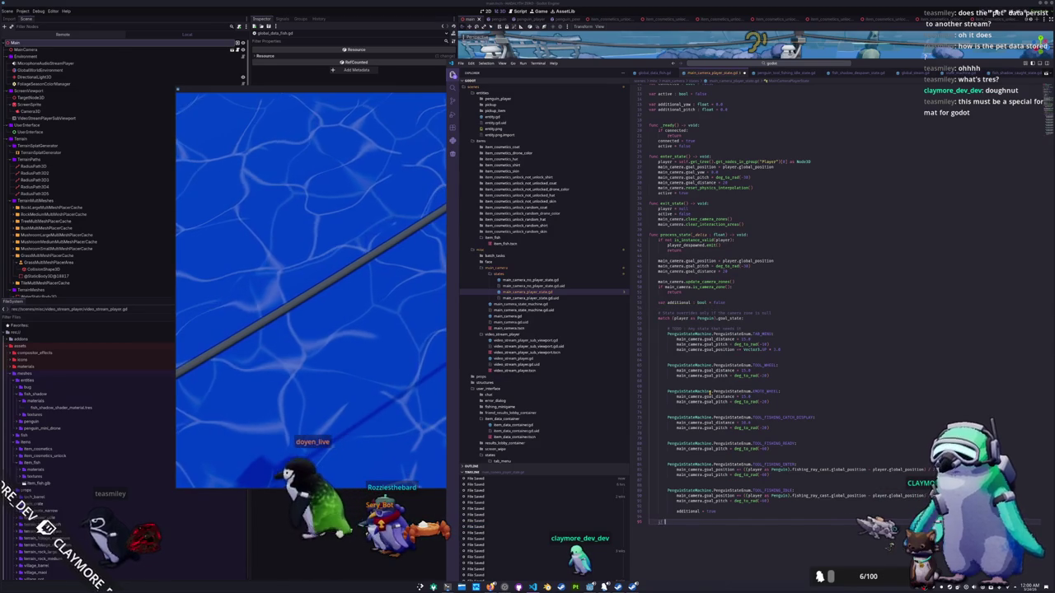
text(if not additional:)
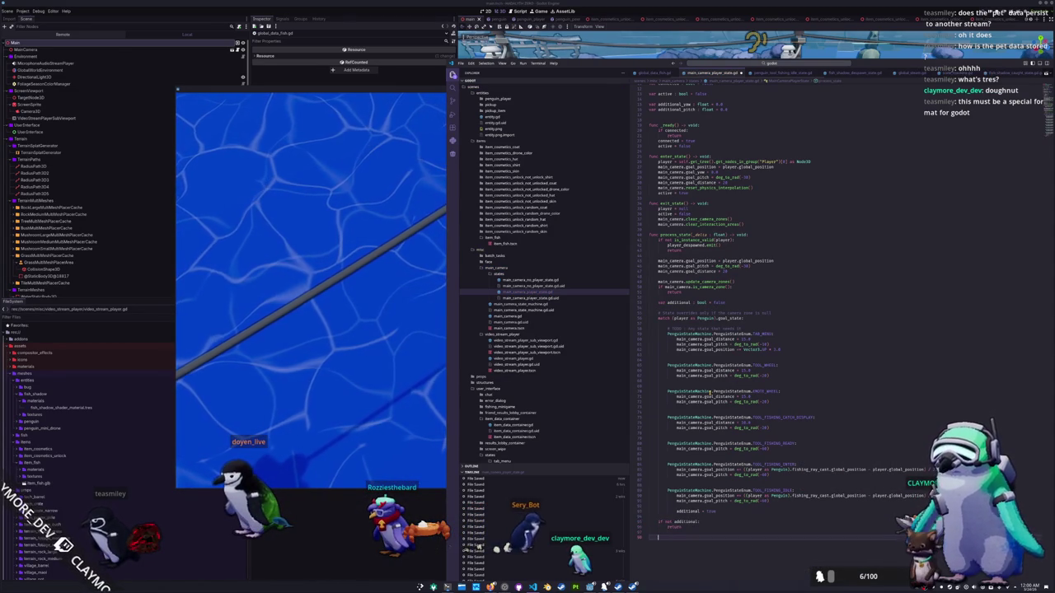
text(additional)
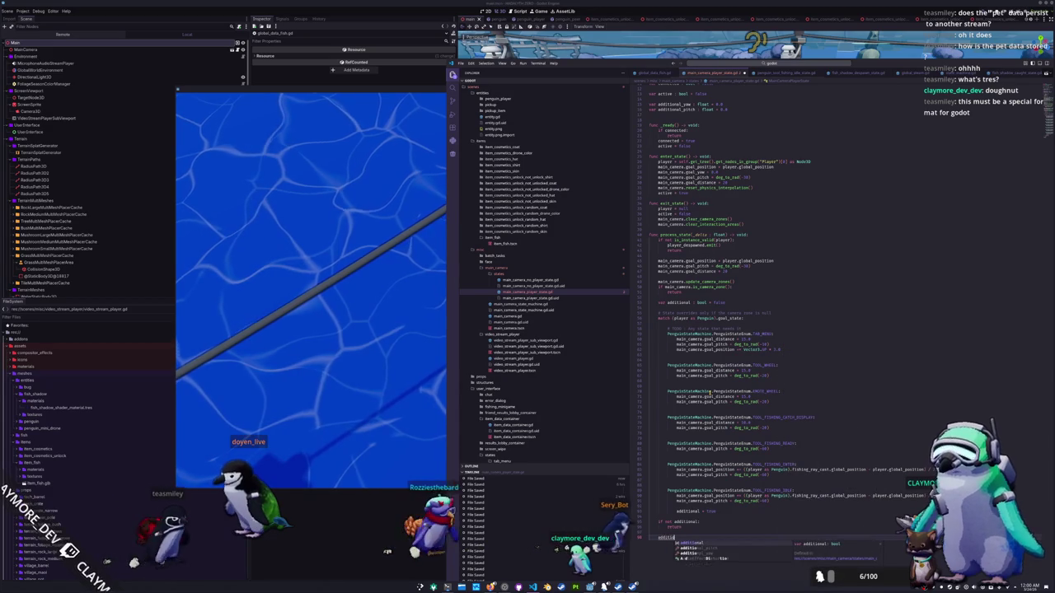
key(ctrl+BackSpace)
text(get)
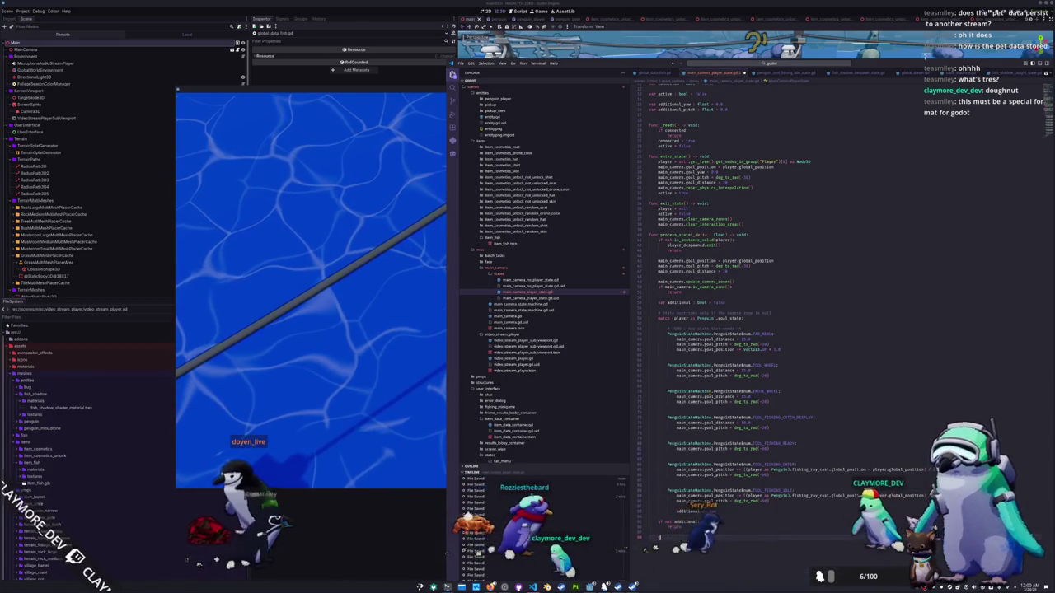
text(_vect)
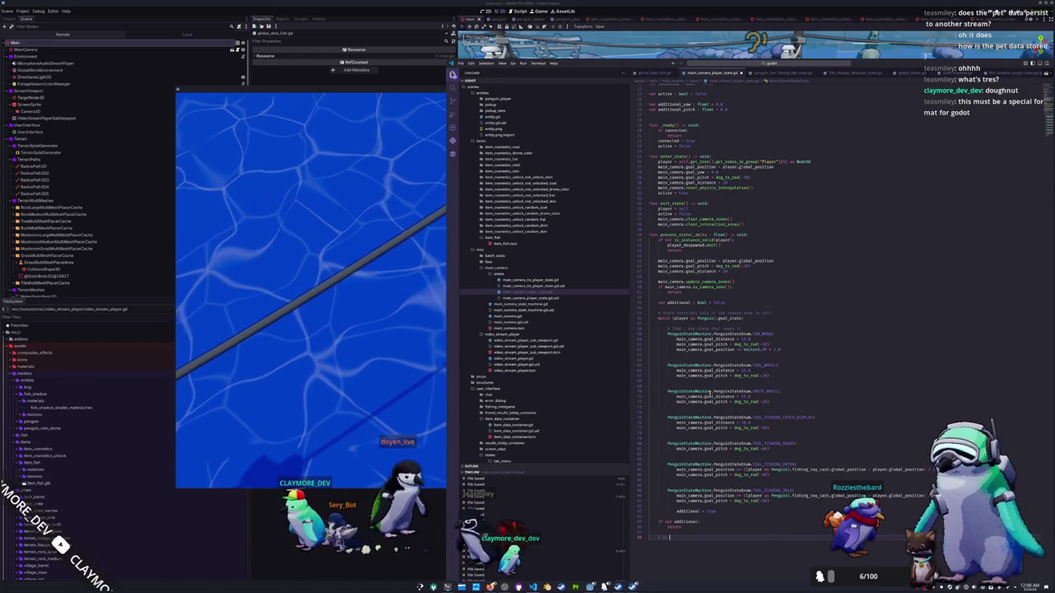
Step: Write a comment about reading controller input with get_vector on an axis, followed by an empty line
text(to controller)
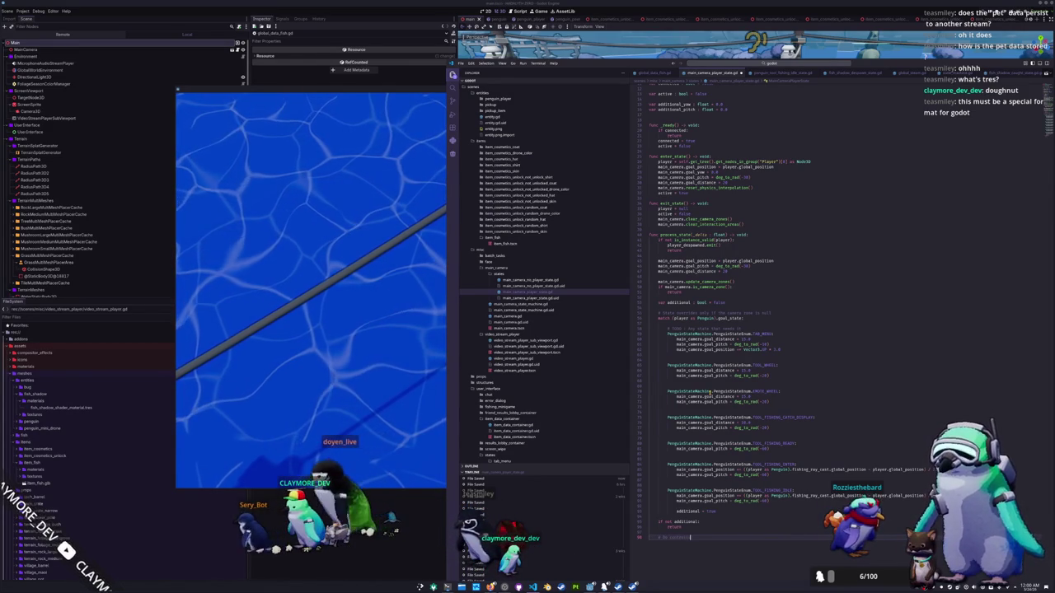
text( input using get_)
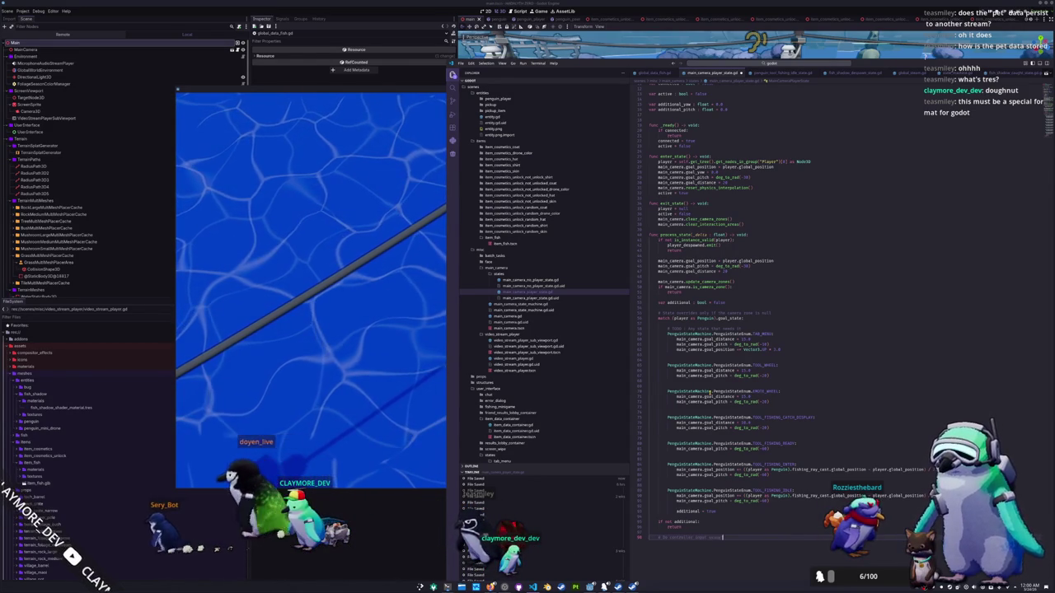
text(vector)
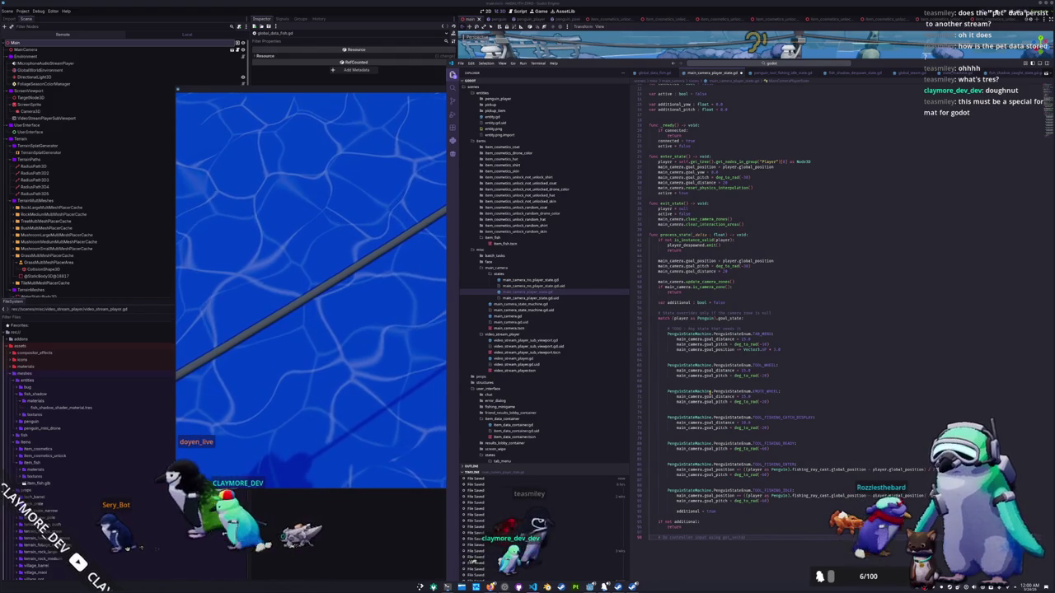
text( to an axis)
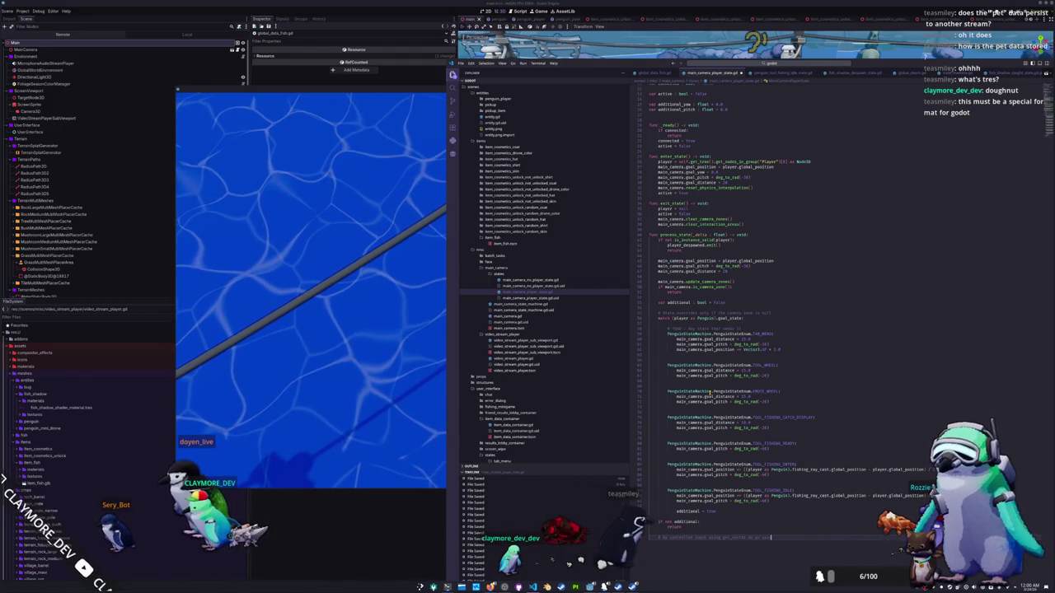
key(Return)
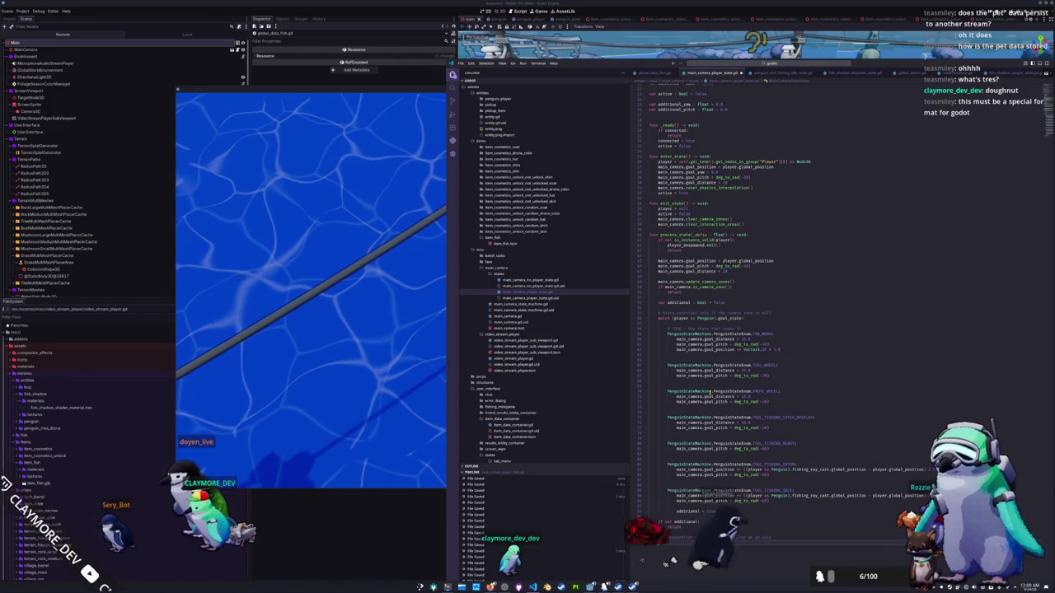
scroll(701, 429, down, 5)
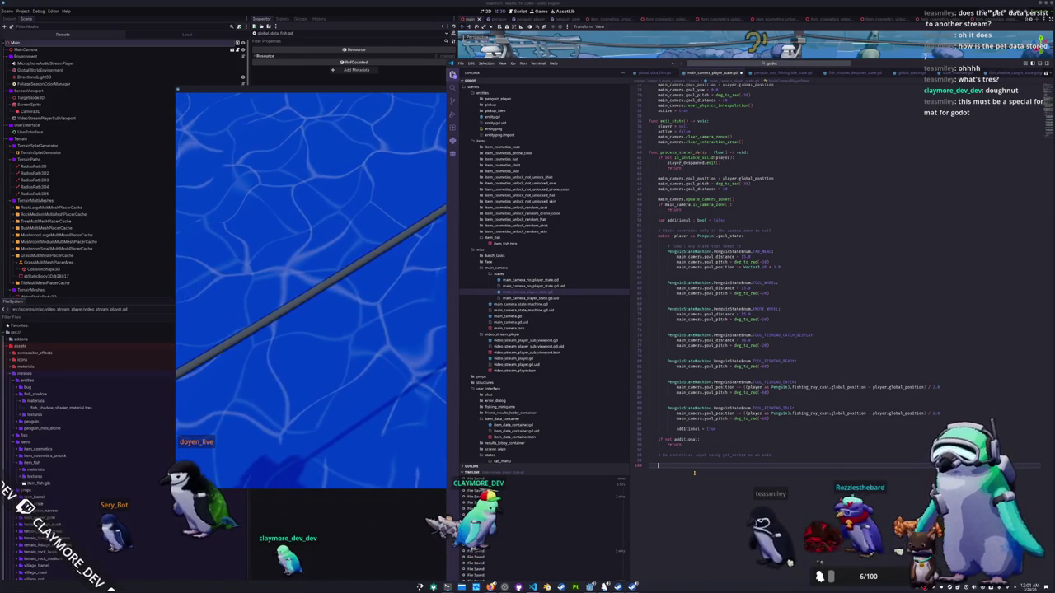
key(Up)
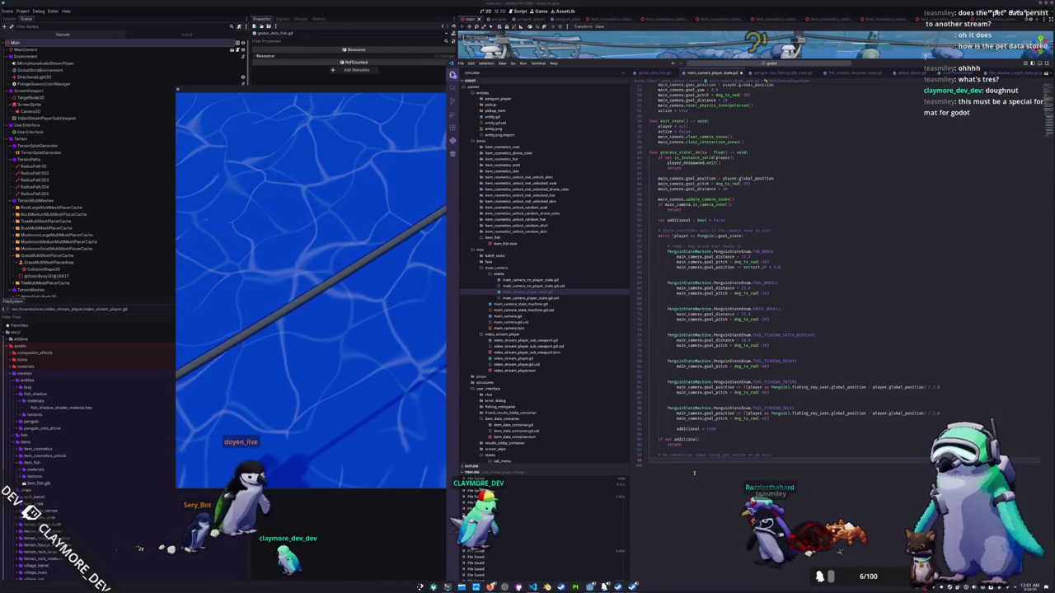
Step: Add the line 'var input_vector : Vector2 = Input.get_vector(' using the get_vector completion
key(Down)
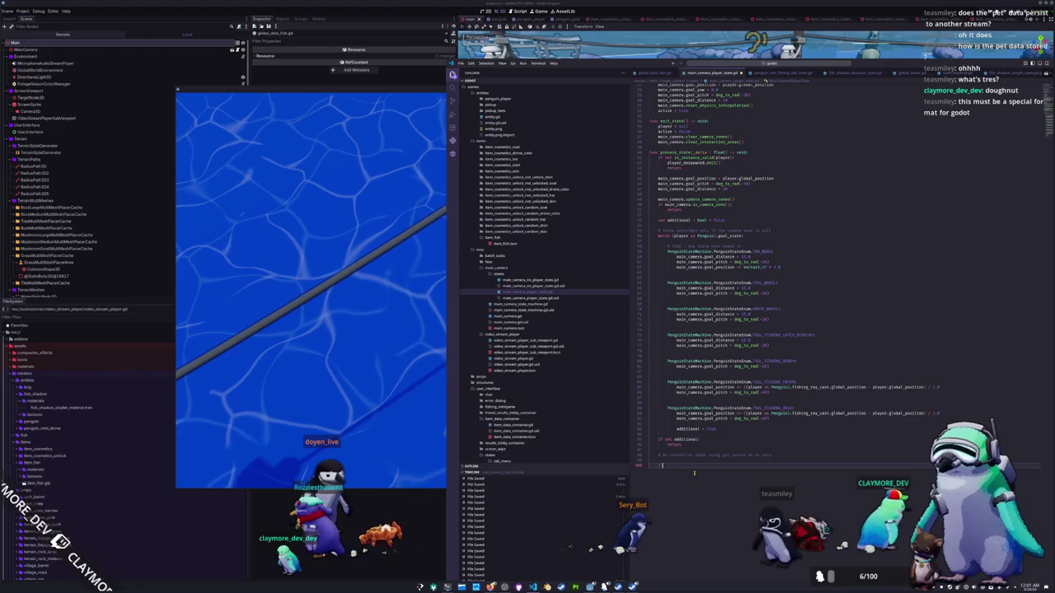
key(Return)
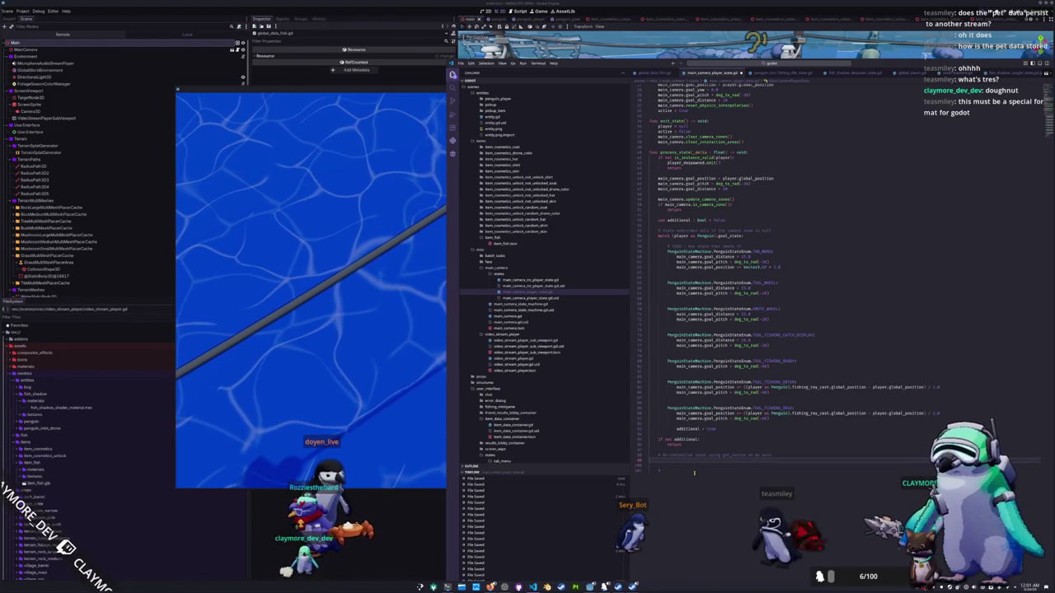
text(va)
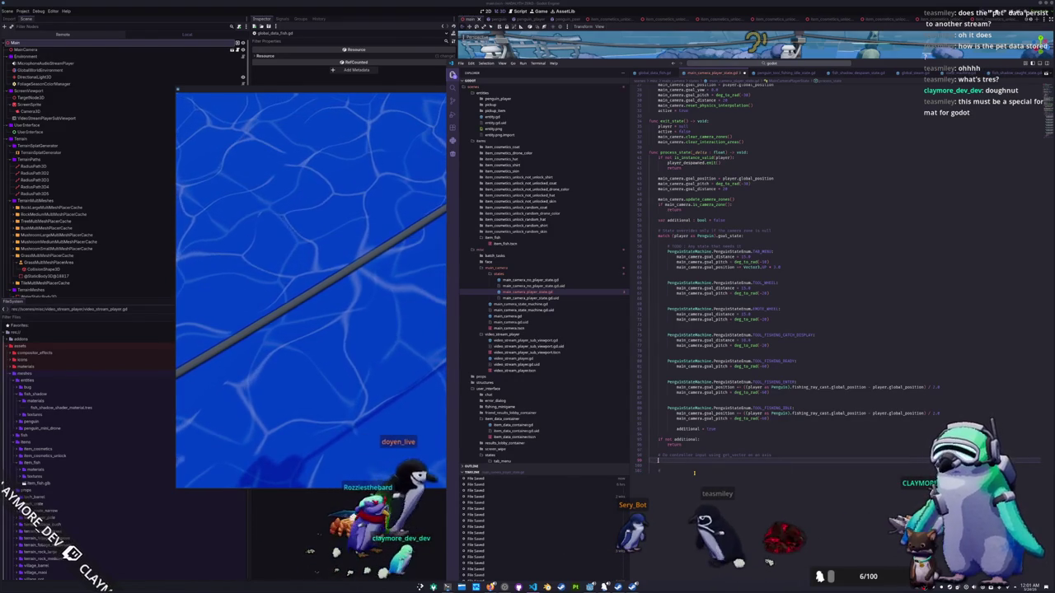
text(r input_)
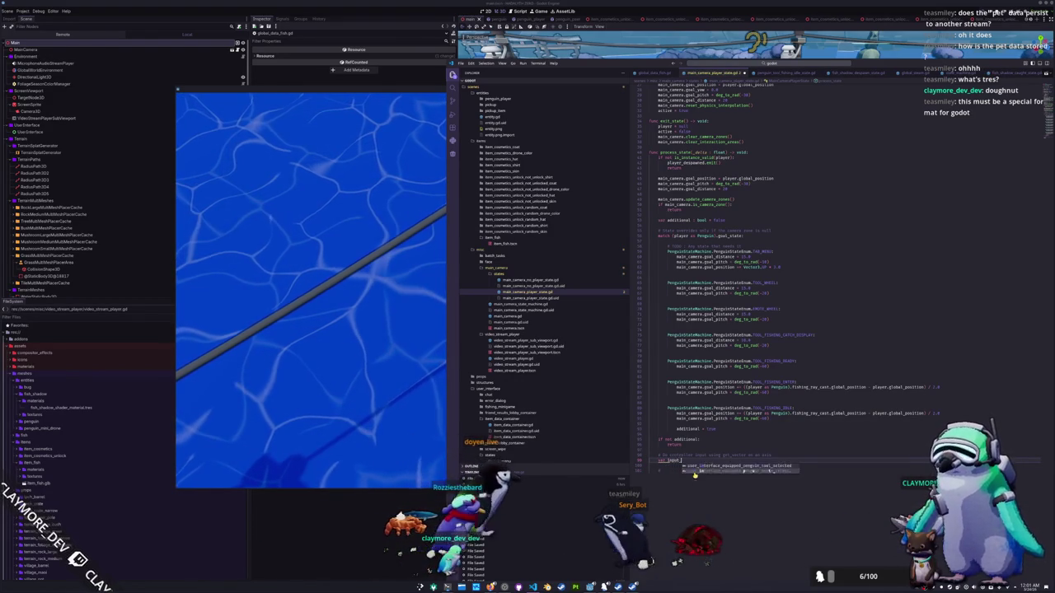
text(vector : Vec)
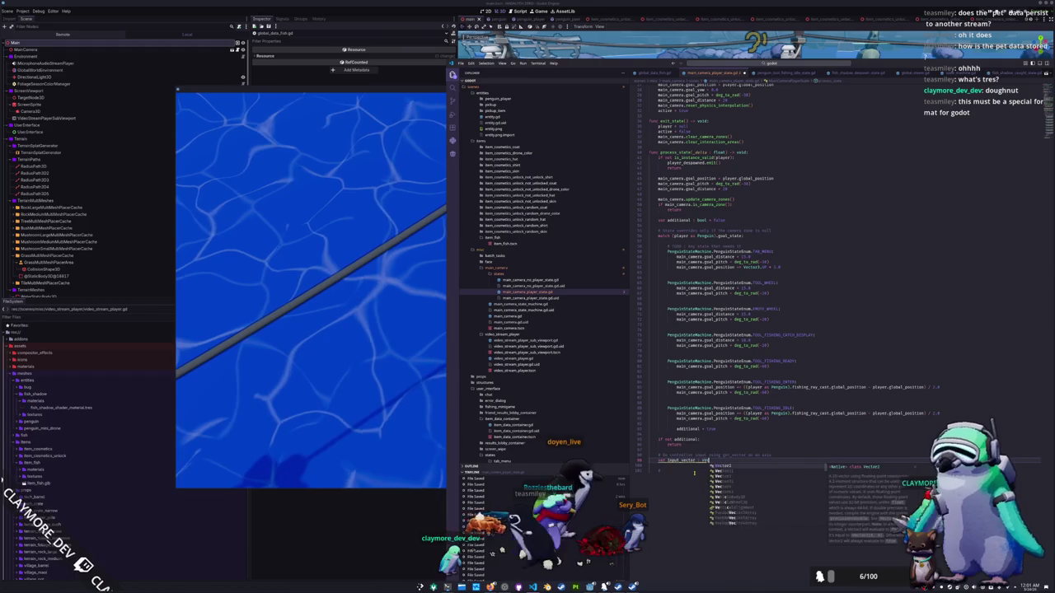
text(tor2 = Input.)
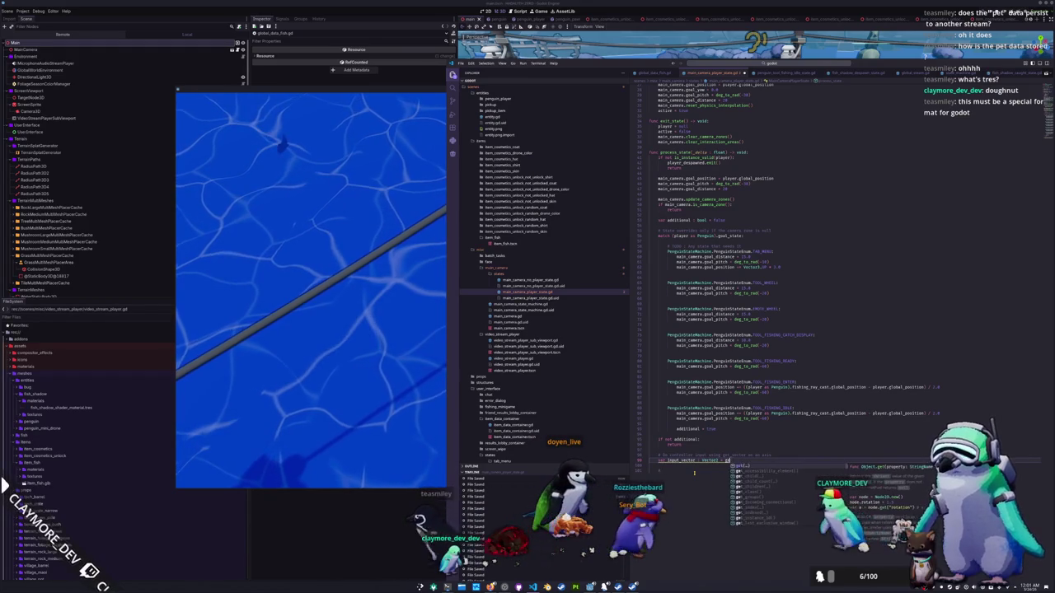
text(get_axis()
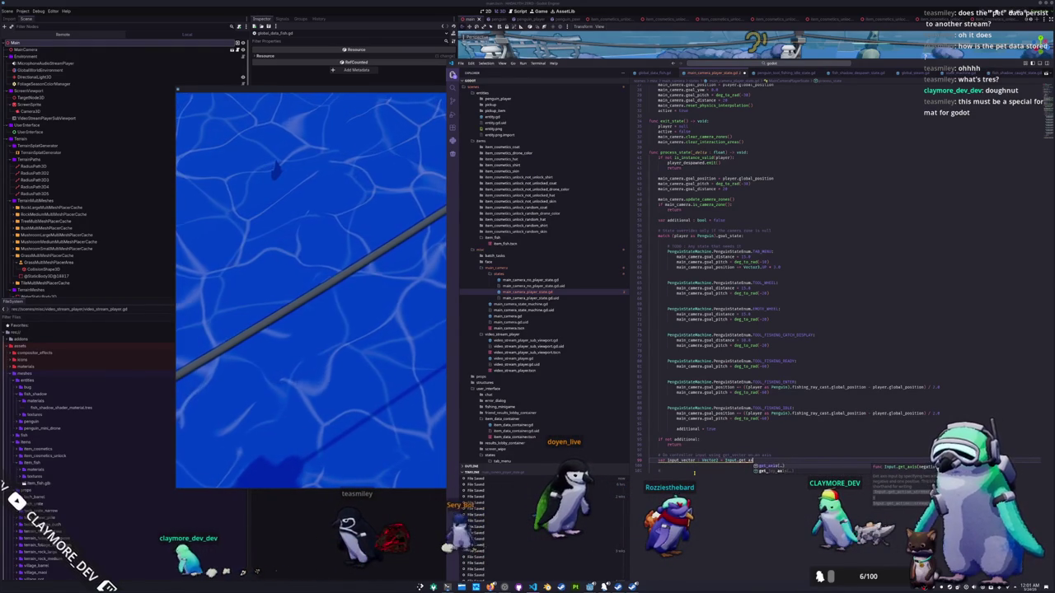
key(BackSpace)
key(BackSpace)
key(BackSpace)
text(vector)
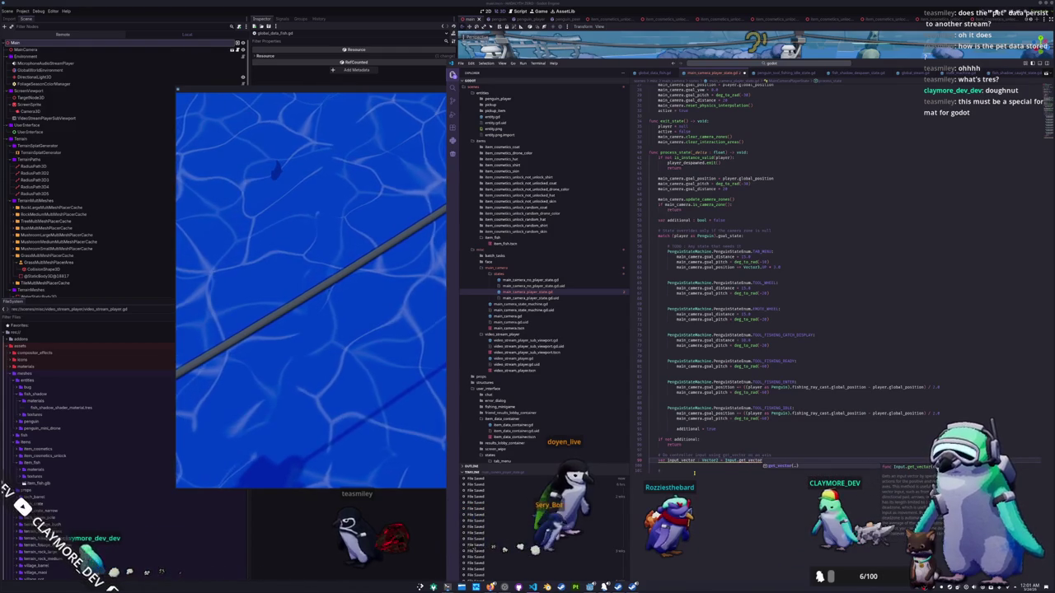
key(BackSpace)
key(BackSpace)
key(BackSpace)
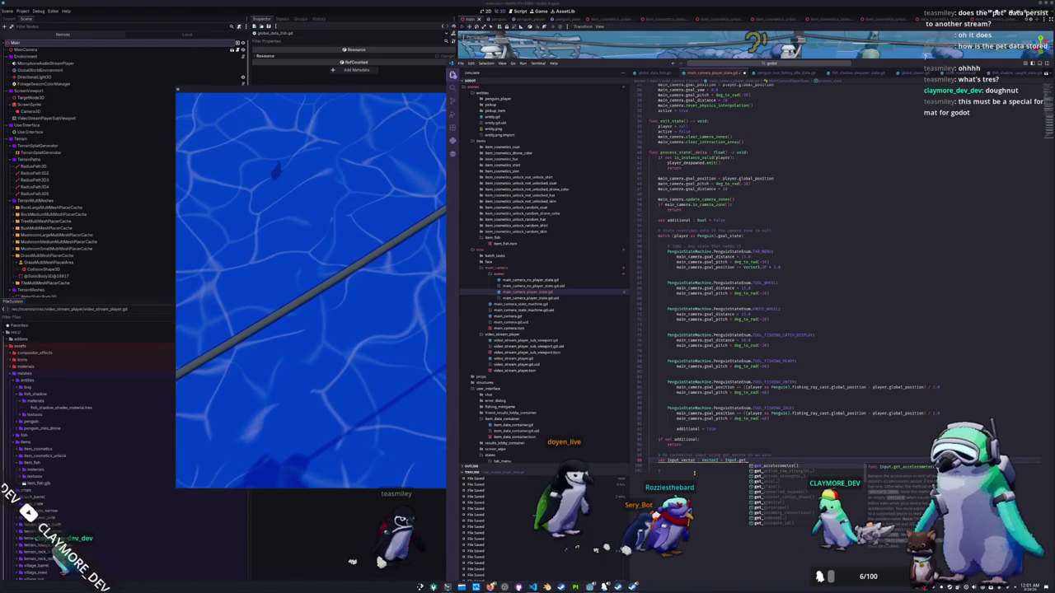
key(Down)
key(Down)
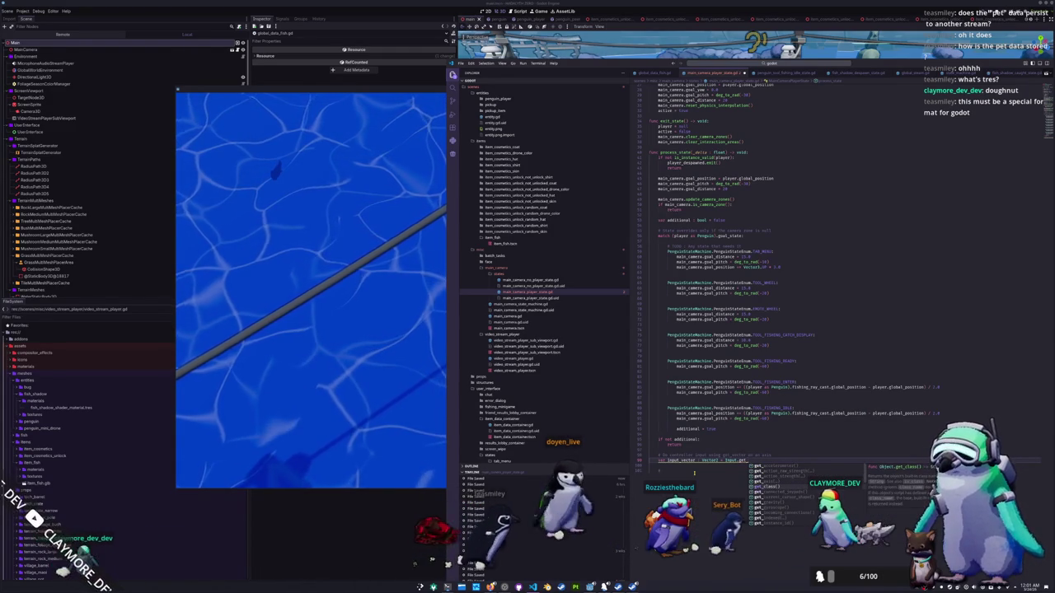
text(vector)
key(Return)
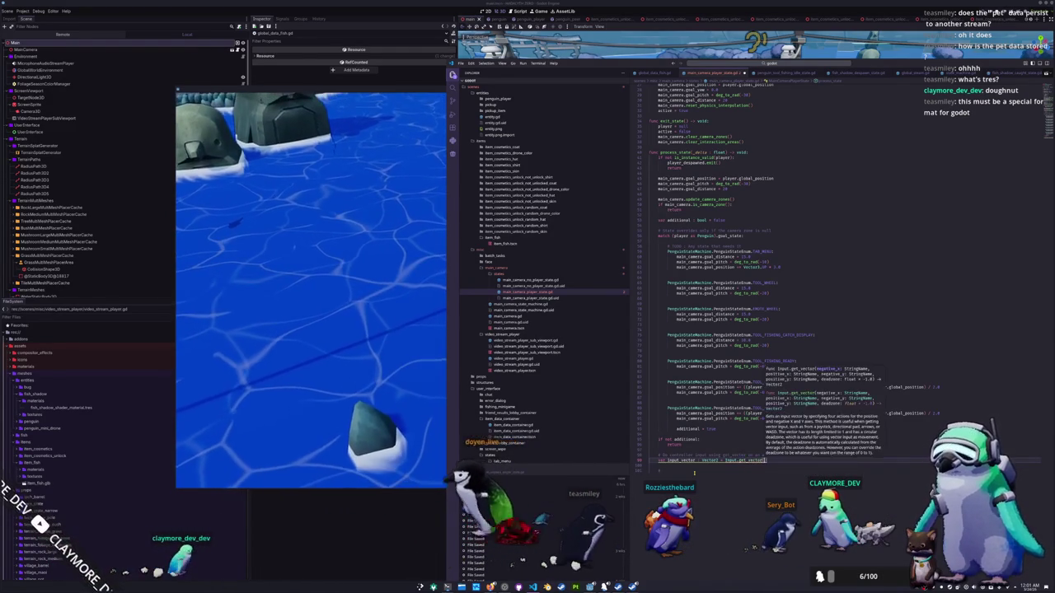
Step: Cast the fishing line in the running game, then begin the first get_vector argument "player_move
click(394, 329)
click(390, 322)
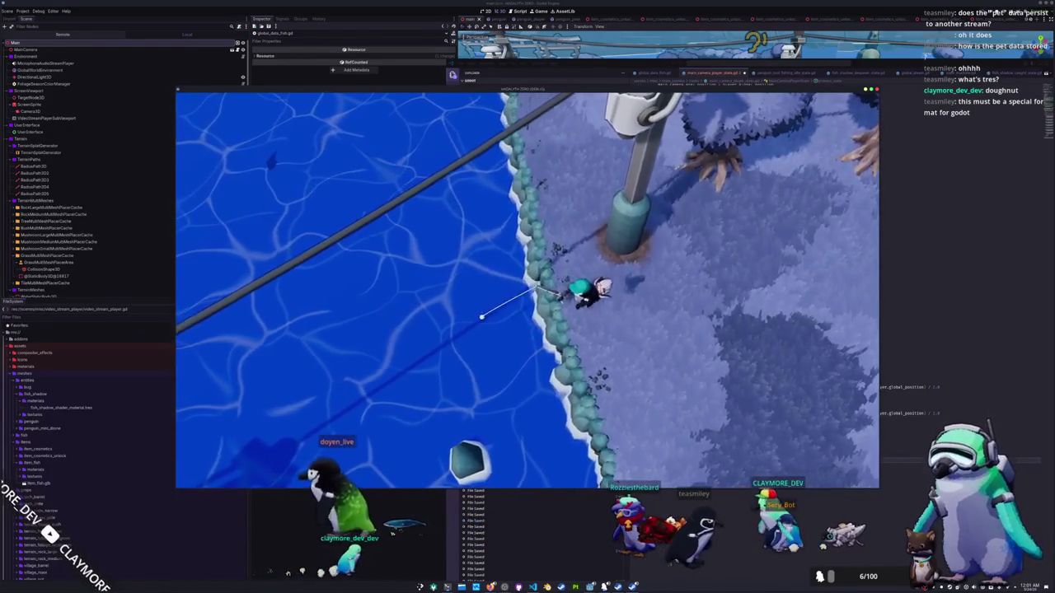
key(alt+Tab)
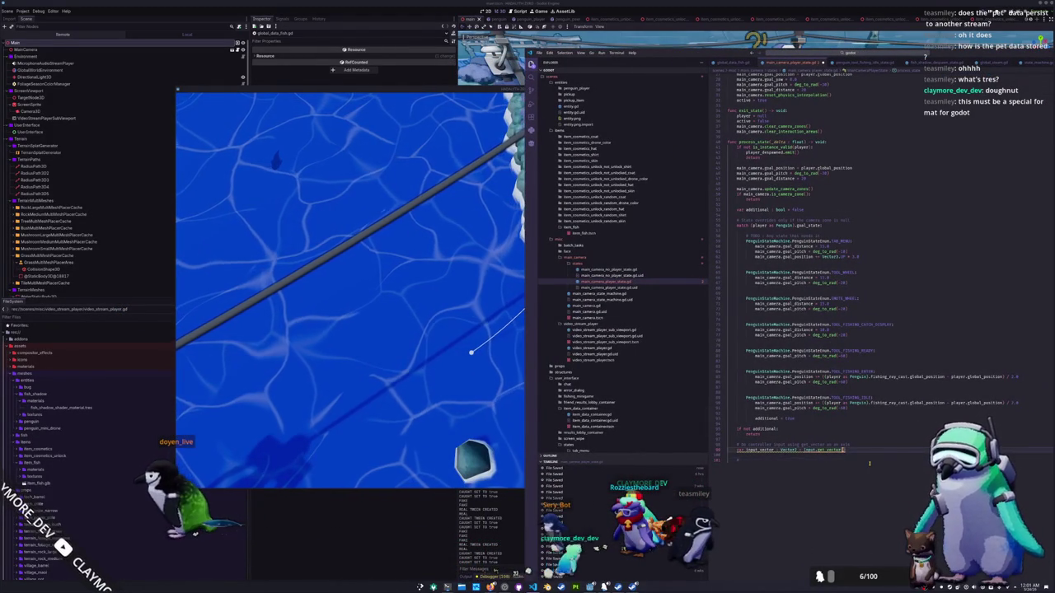
text("player_m)
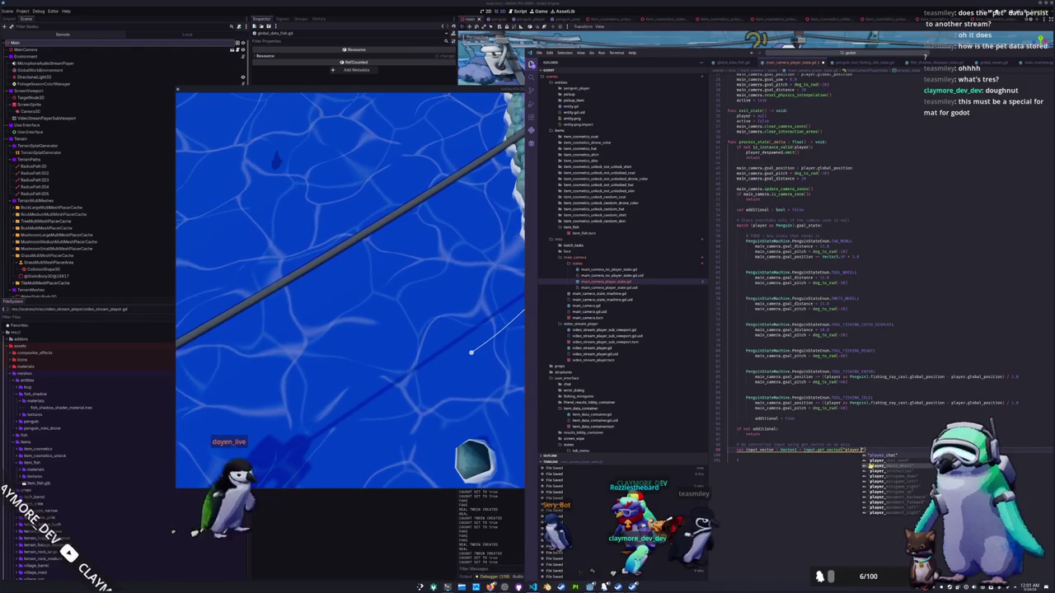
text(ove)
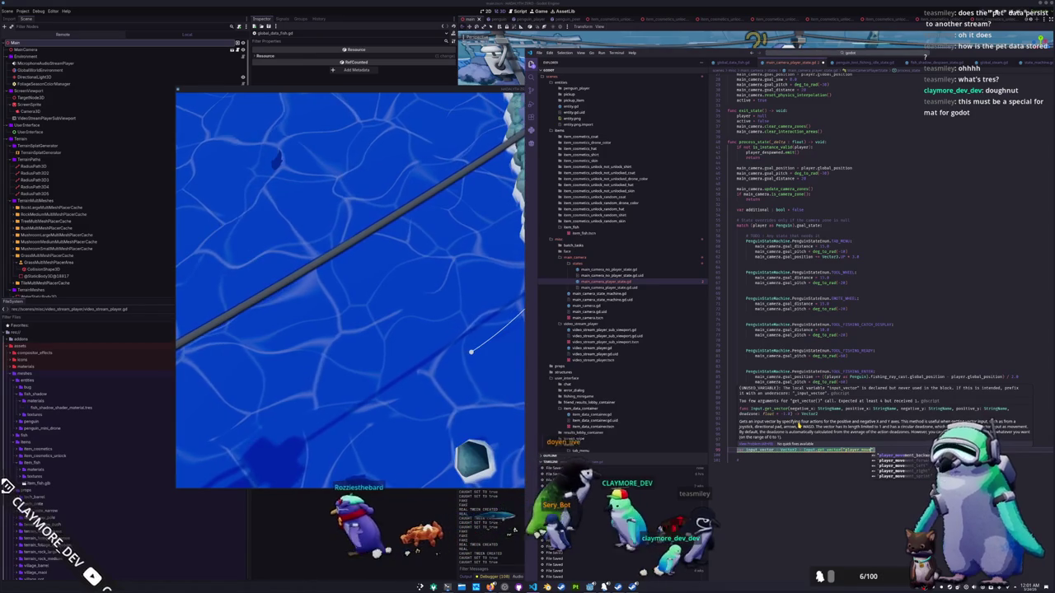
Step: Fill get_vector with the player_movement left, right, forward and backward actions on separate lines
text(ment_left)
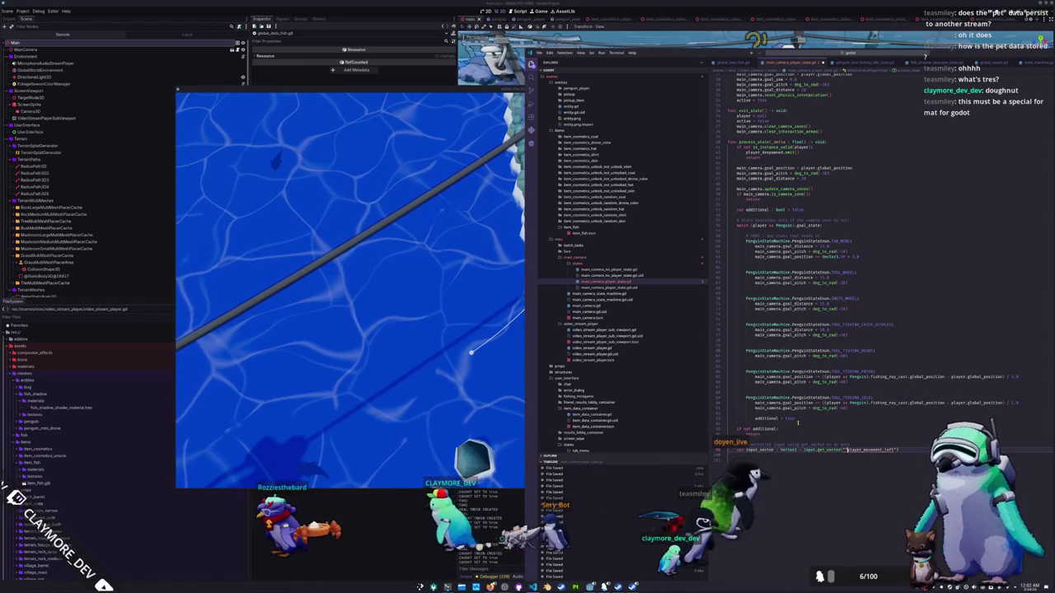
text(, "pla)
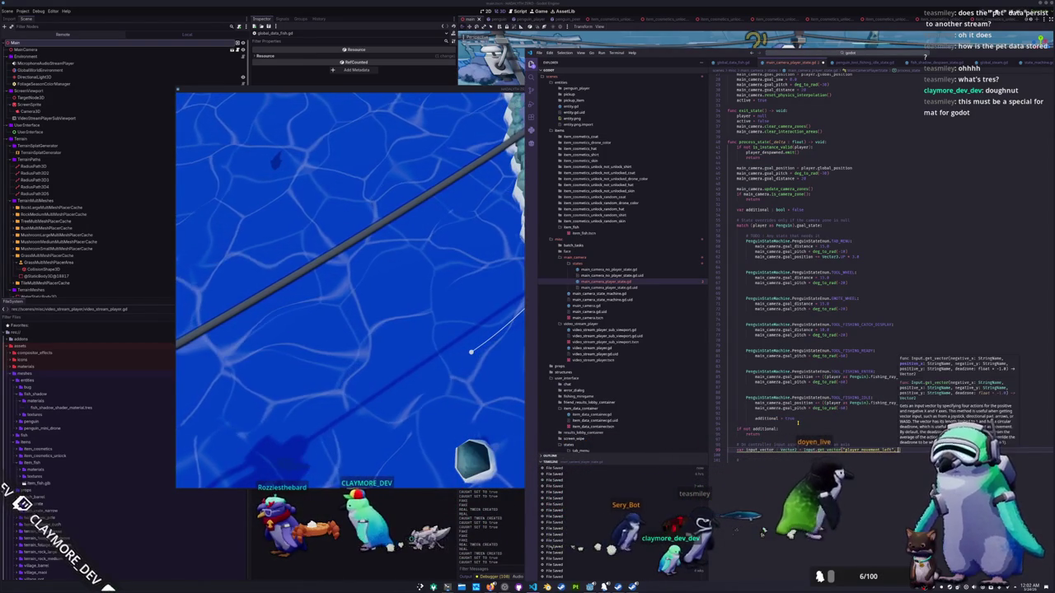
text(yer_movement)
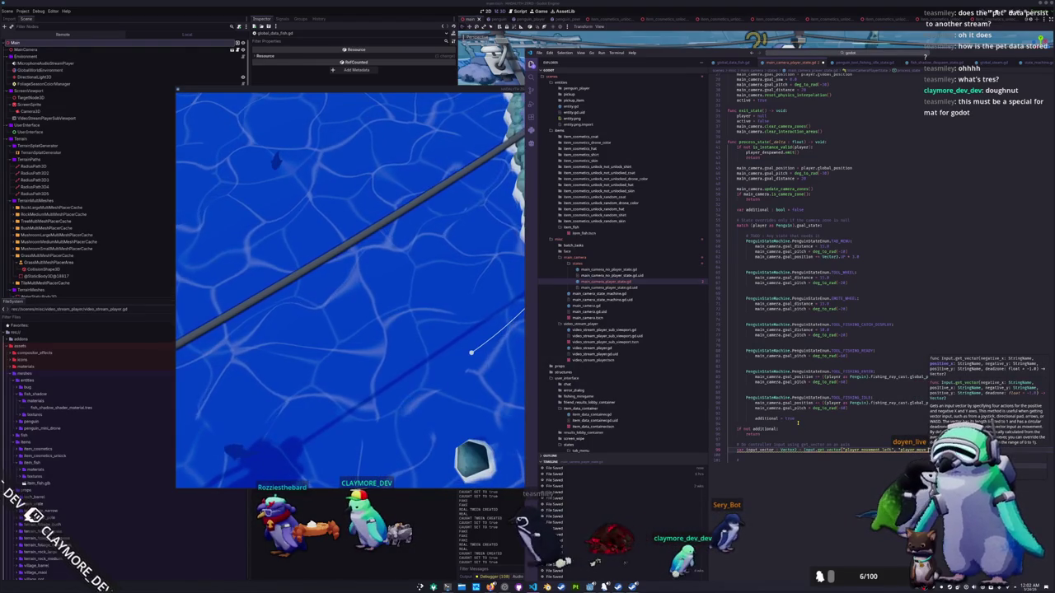
text(_right)
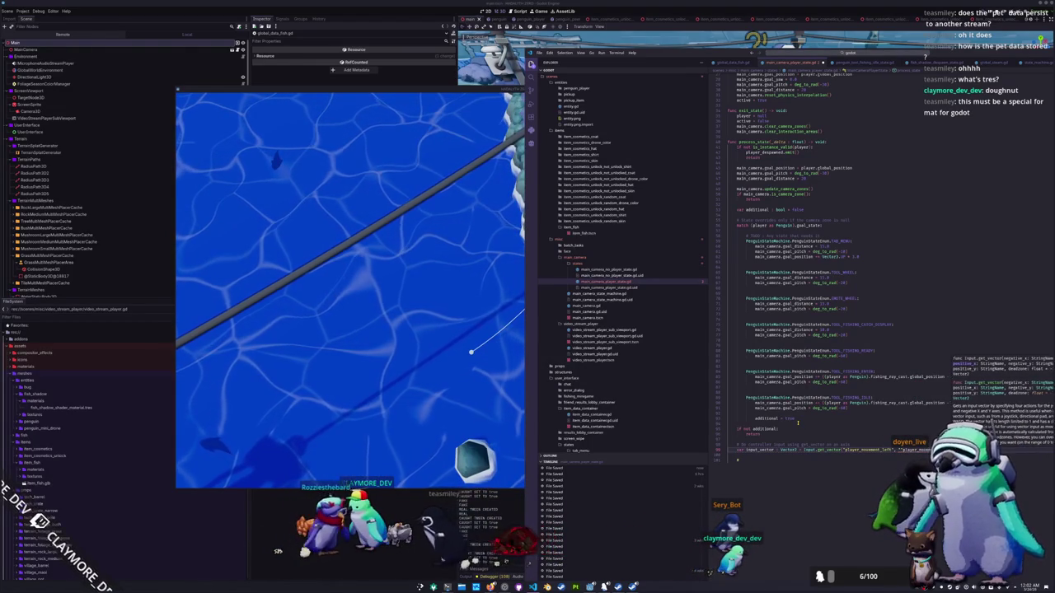
key(Escape)
key(Return)
key(Return)
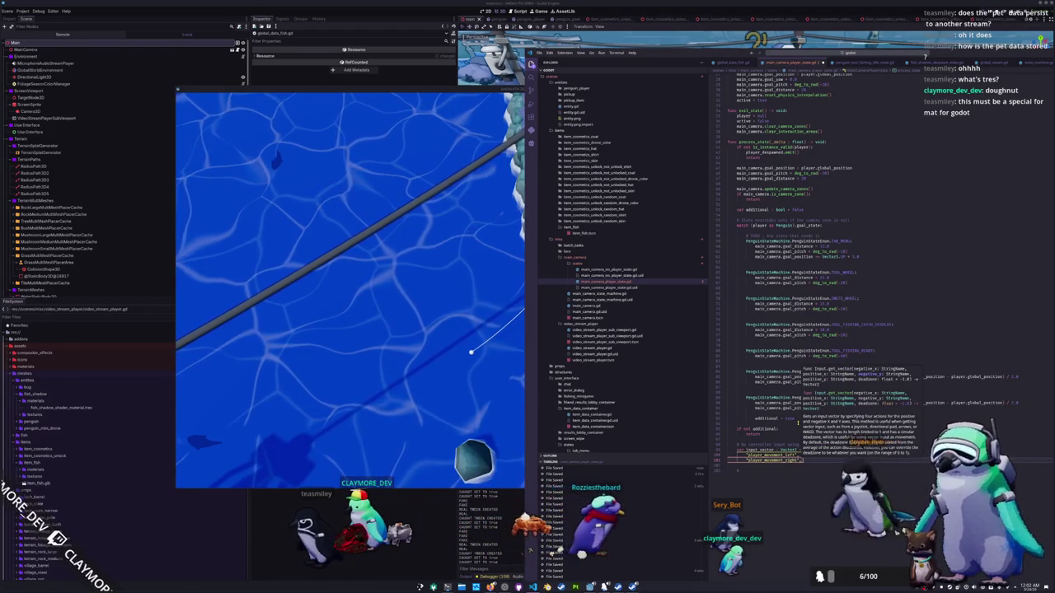
text(")
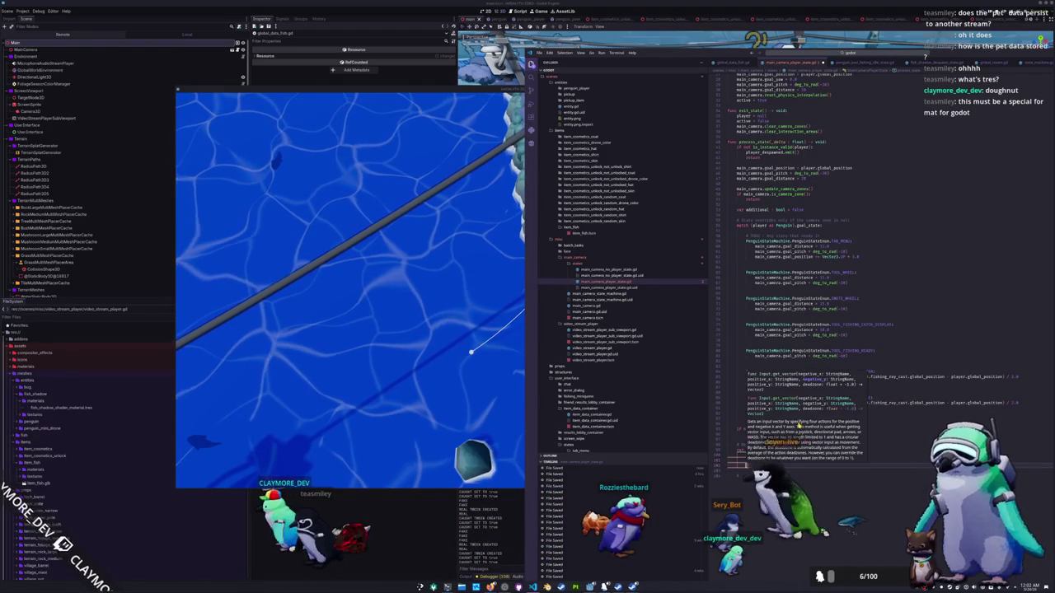
text(player_)
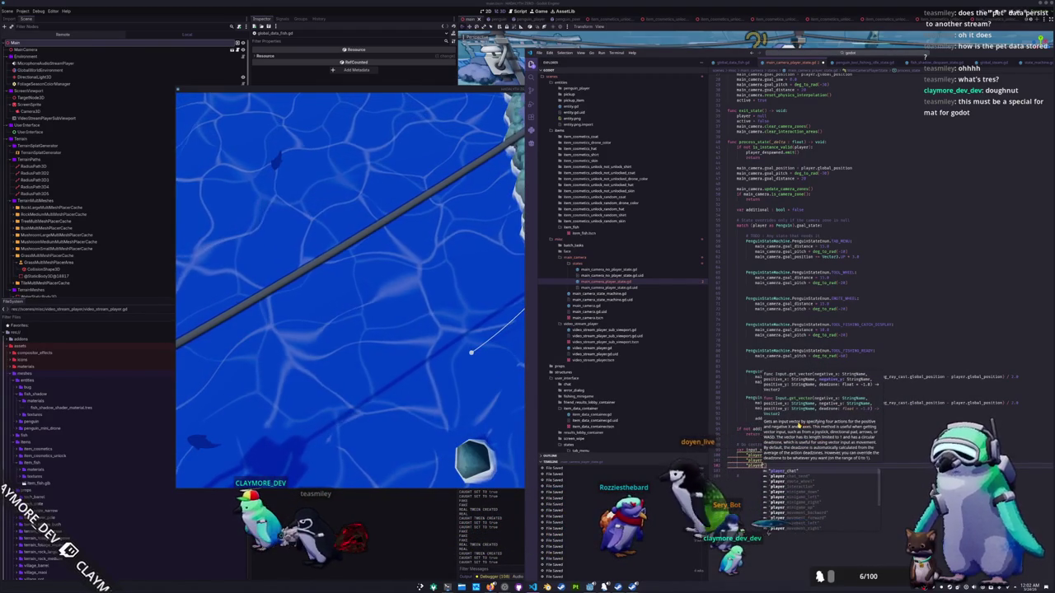
text(move)
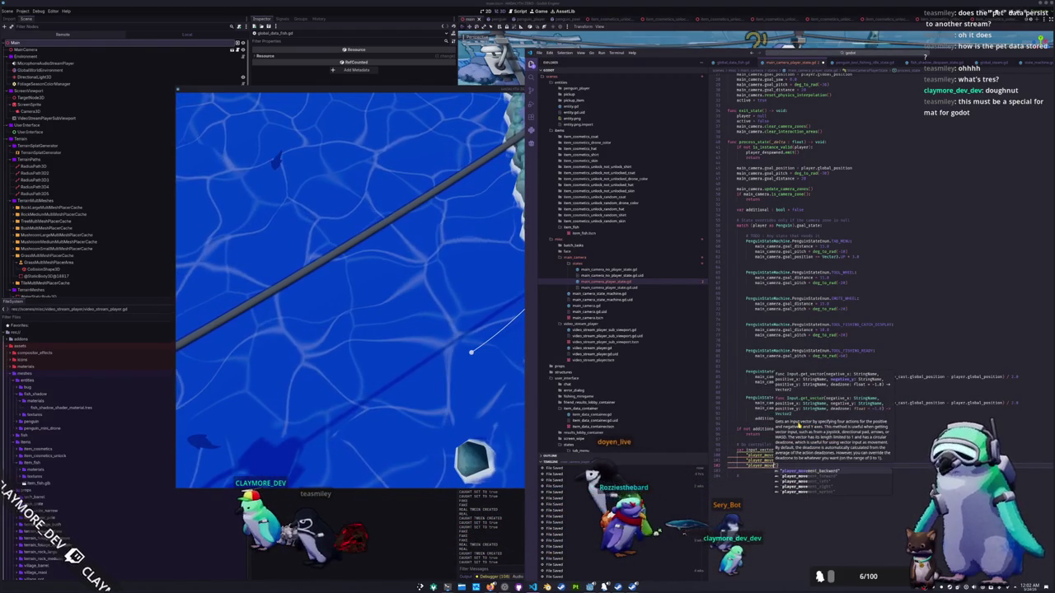
text(ment_f)
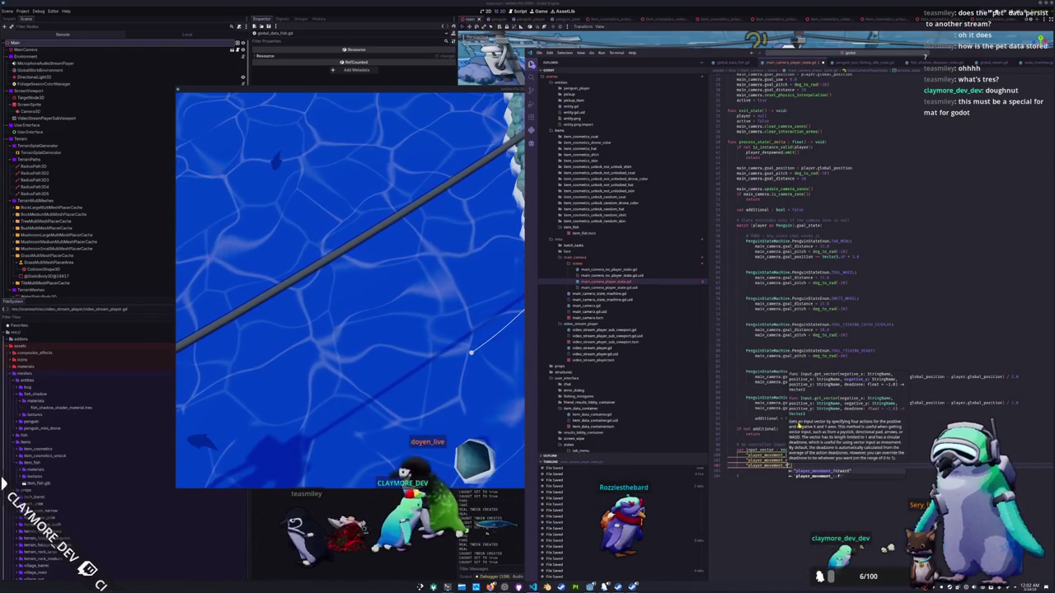
key(Return)
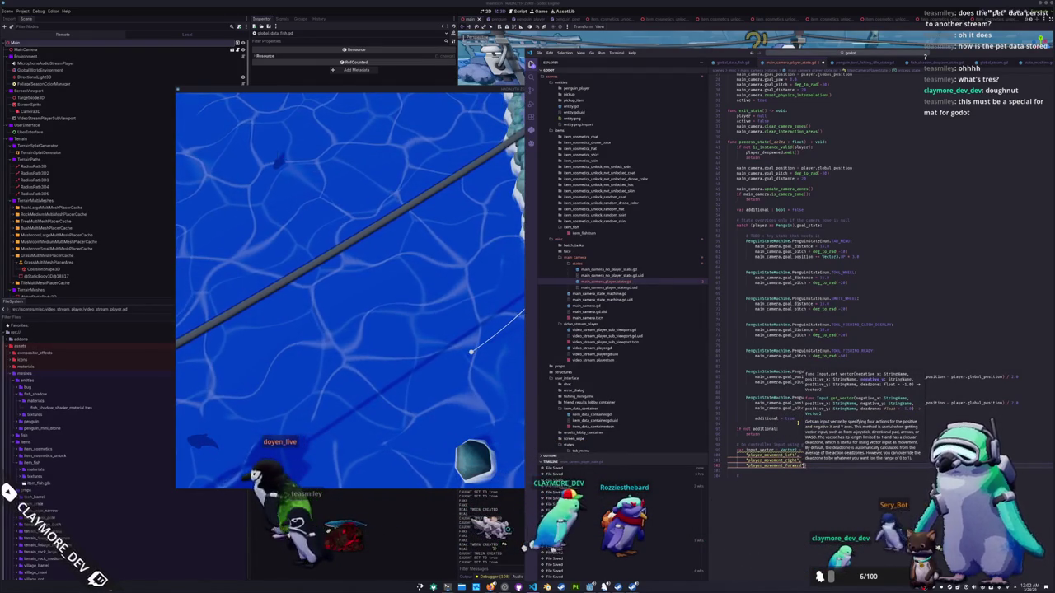
text(, ")
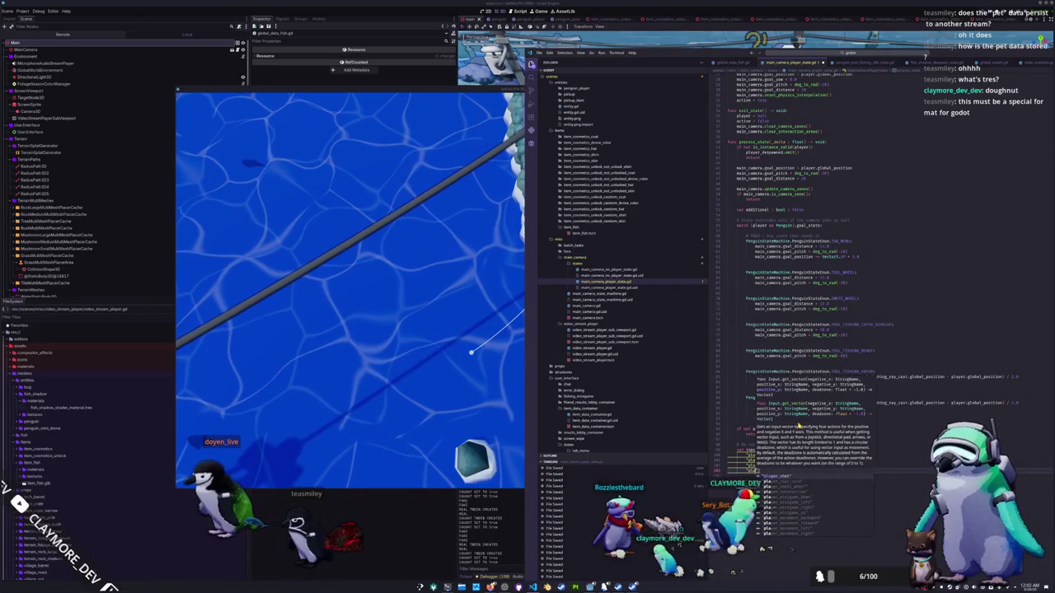
text(player_m)
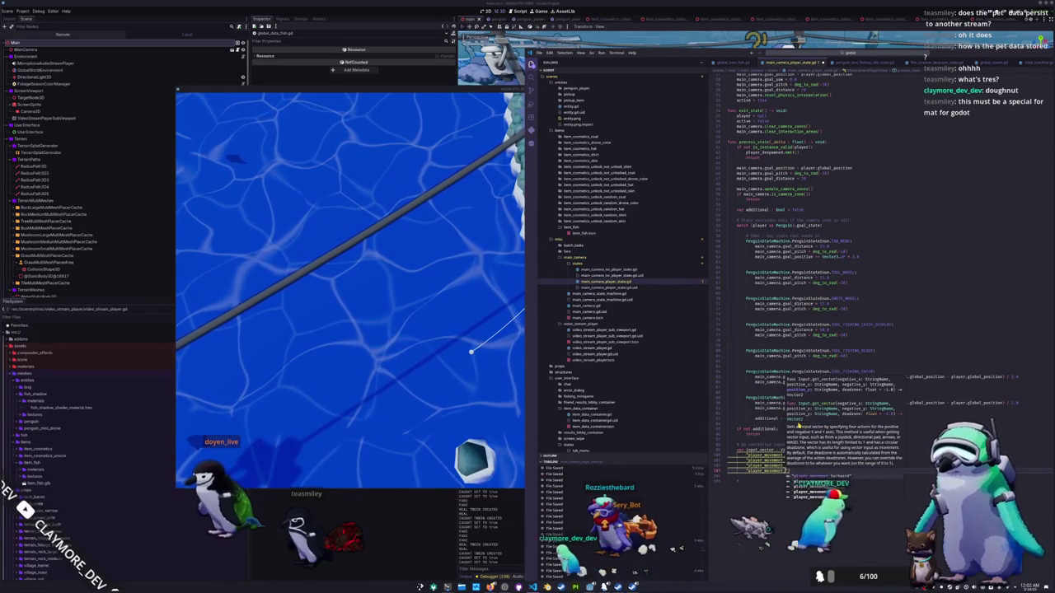
text(ovement_backward")
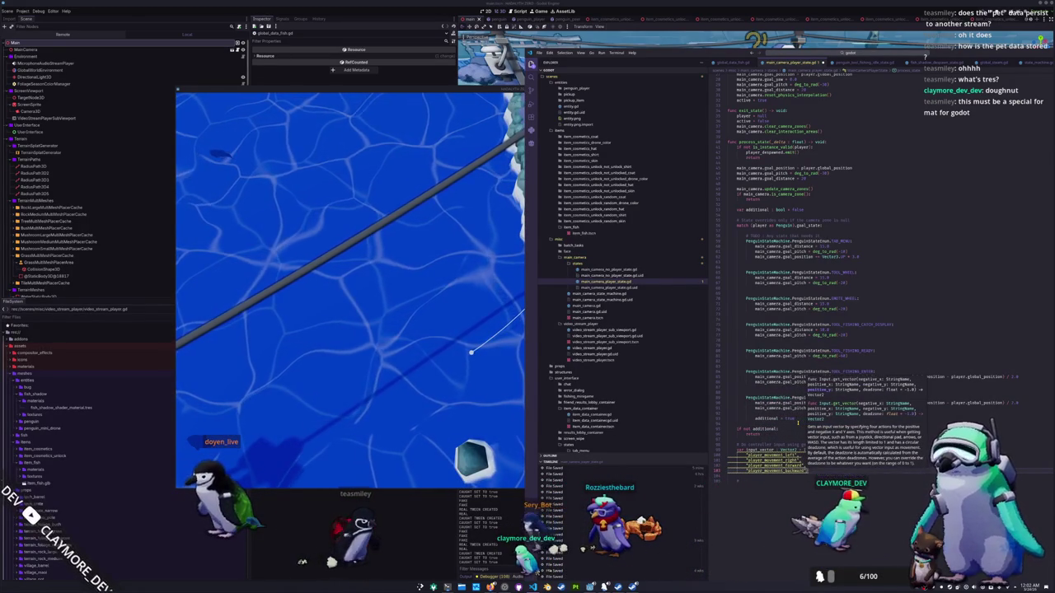
key(Escape)
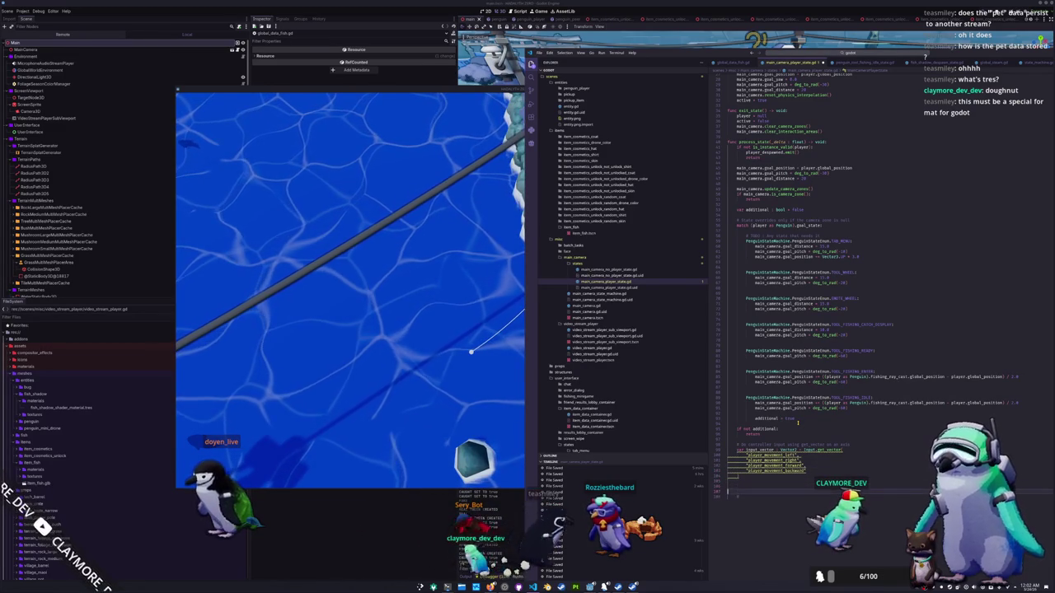
Step: Assign additional_pitch and additional_yaw from input_vector.y and input_vector.x
text(additional)
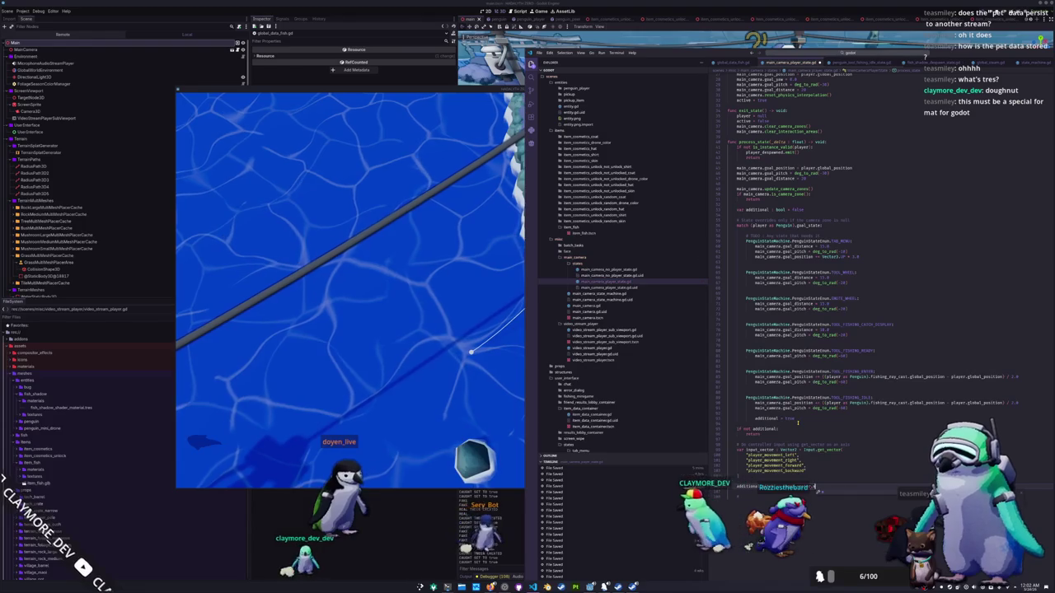
text(additional)
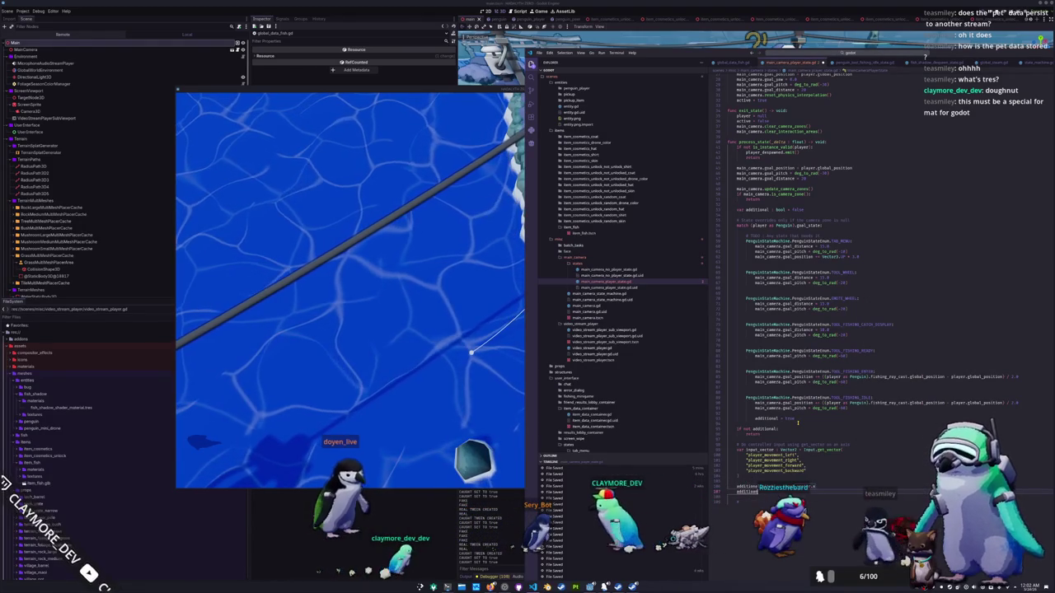
key(BackSpace)
key(BackSpace)
key(BackSpace)
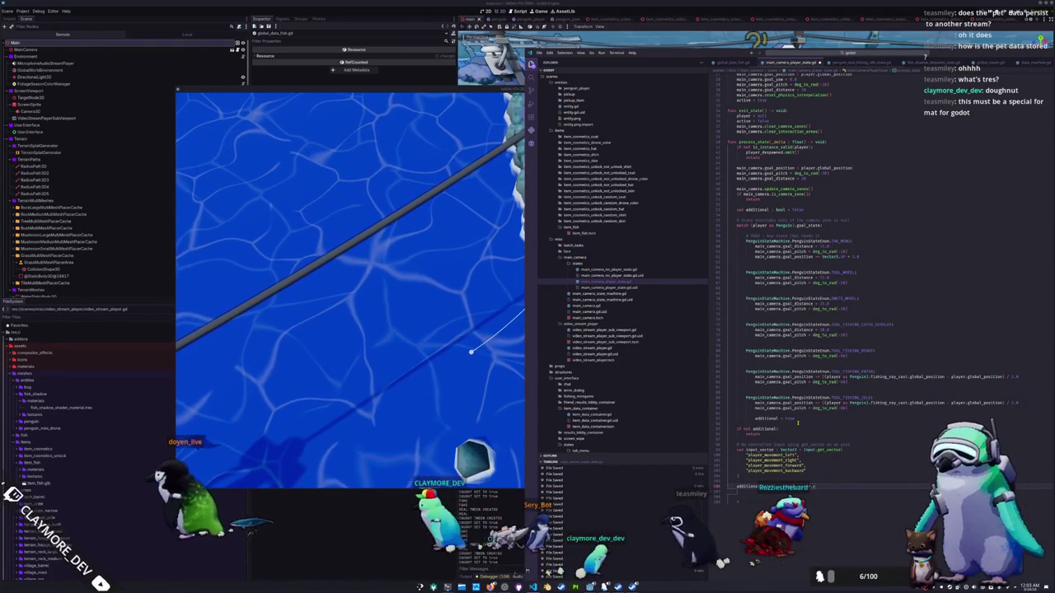
key(Return)
text(additional)
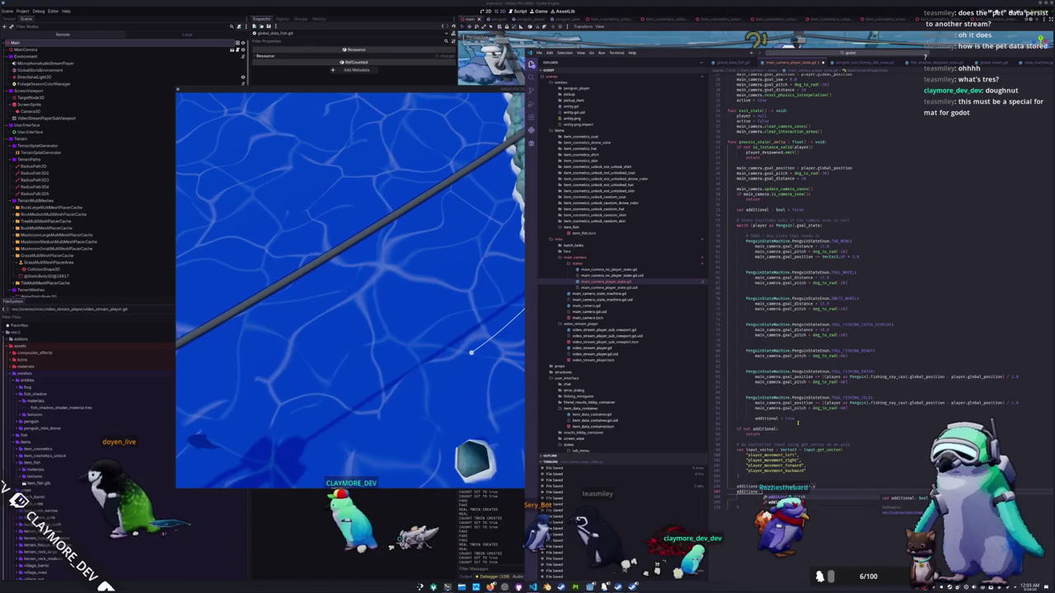
text( = input)
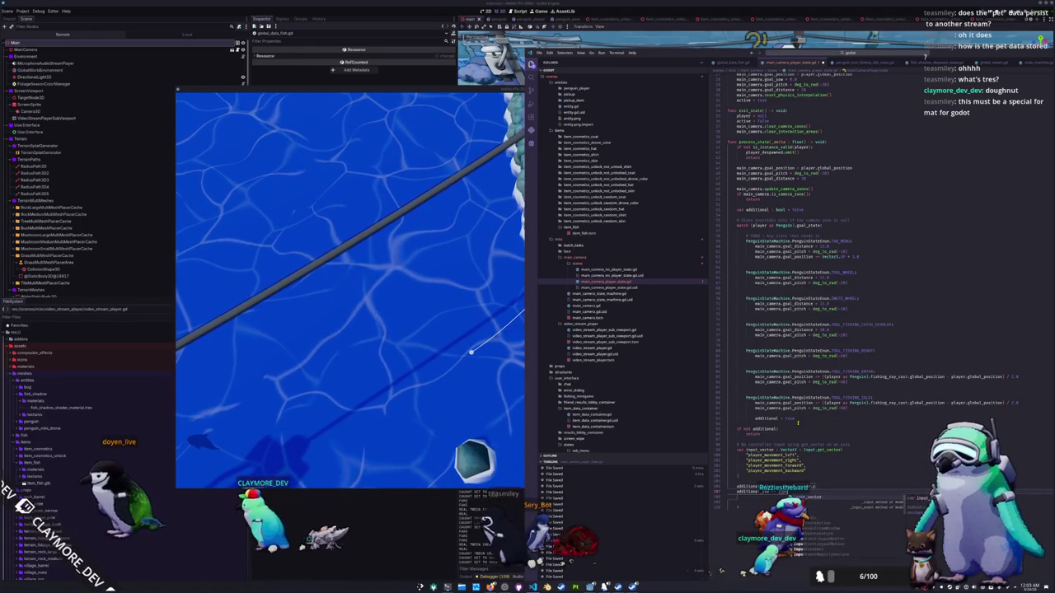
key(Escape)
Step: Add additional_pitch to main_camera.goal_pitch and additional_yaw to goal_yaw, then switch to the game
key(Return)
text(main_camera)
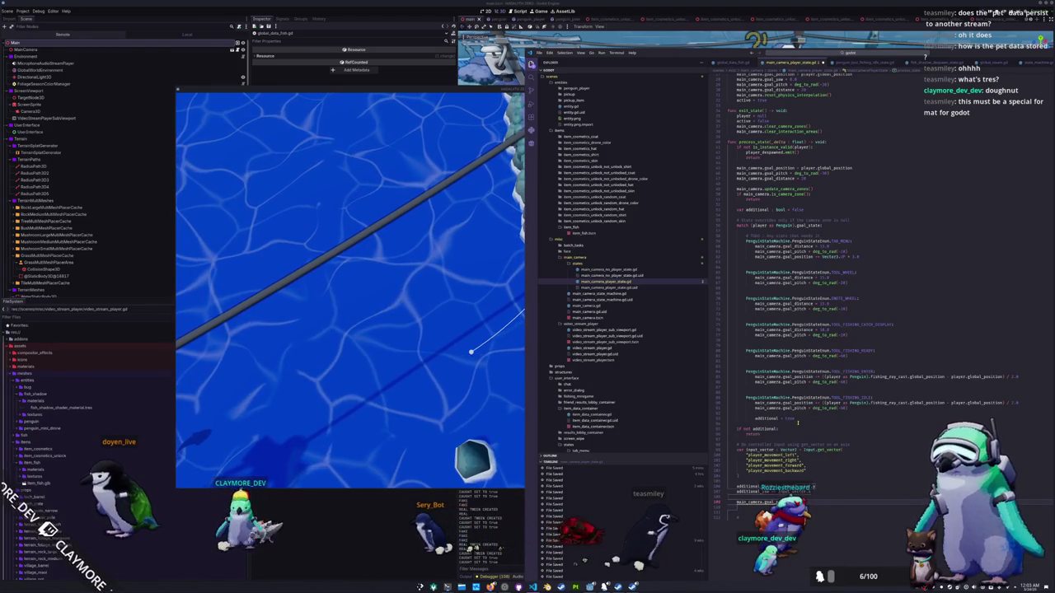
text(.goal_pitch +)
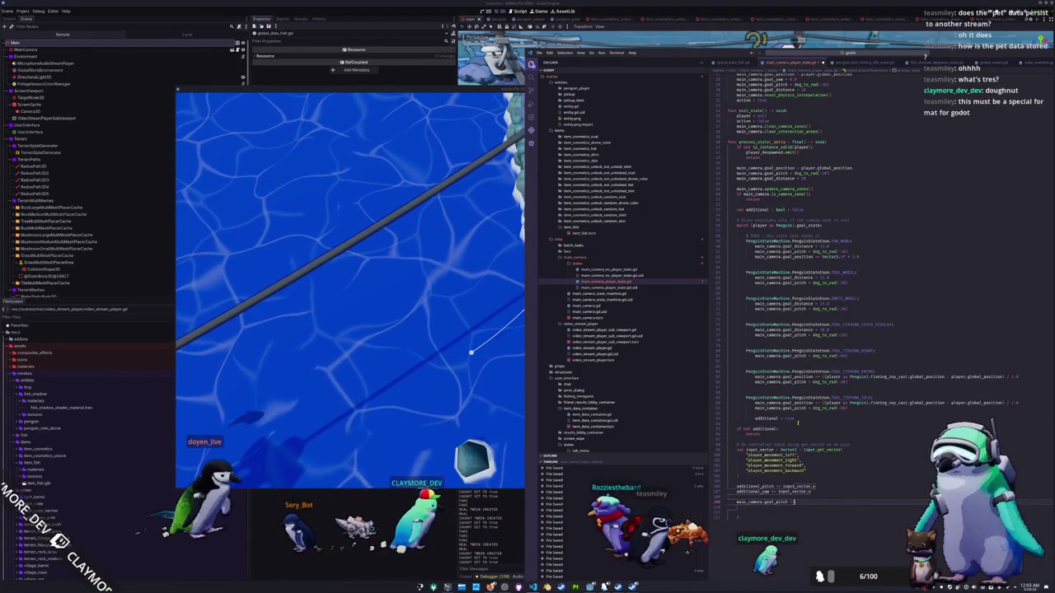
text(= additioabs()
text(additional_pitch)
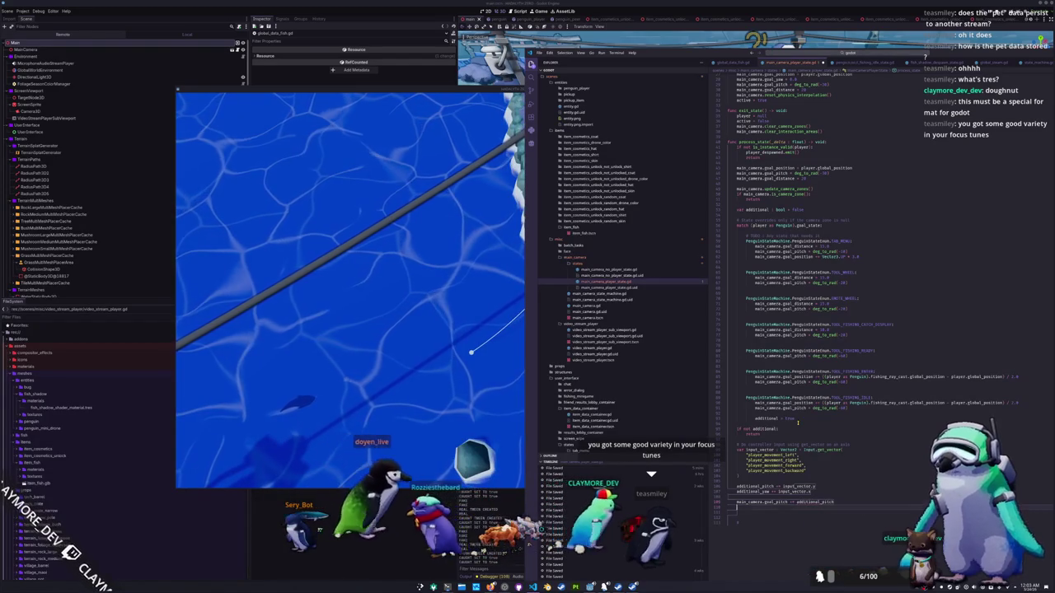
key(Return)
text(main_camera.)
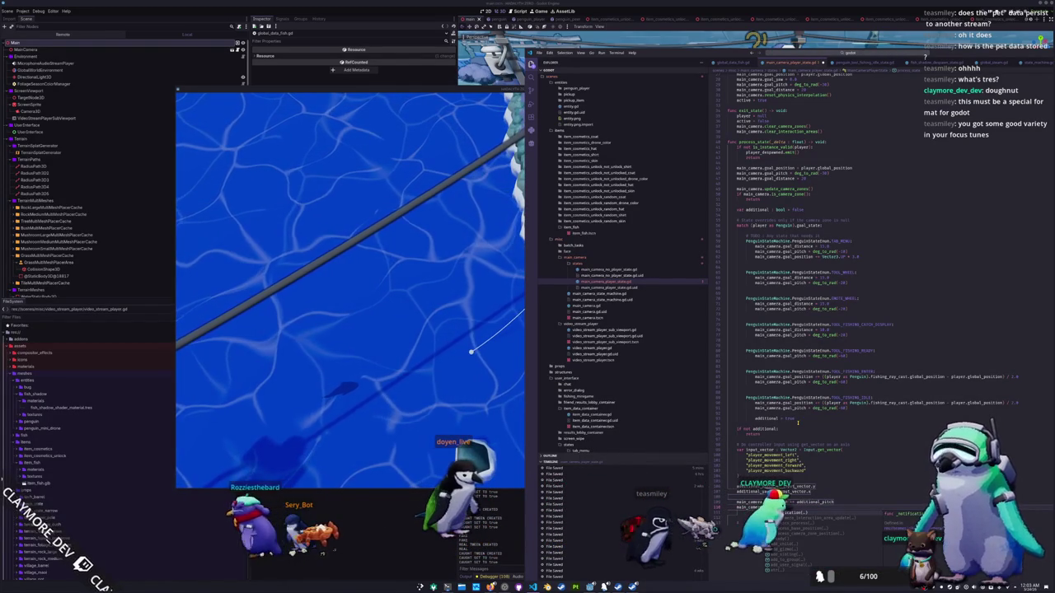
text(goal_yaw += additional_yaw)
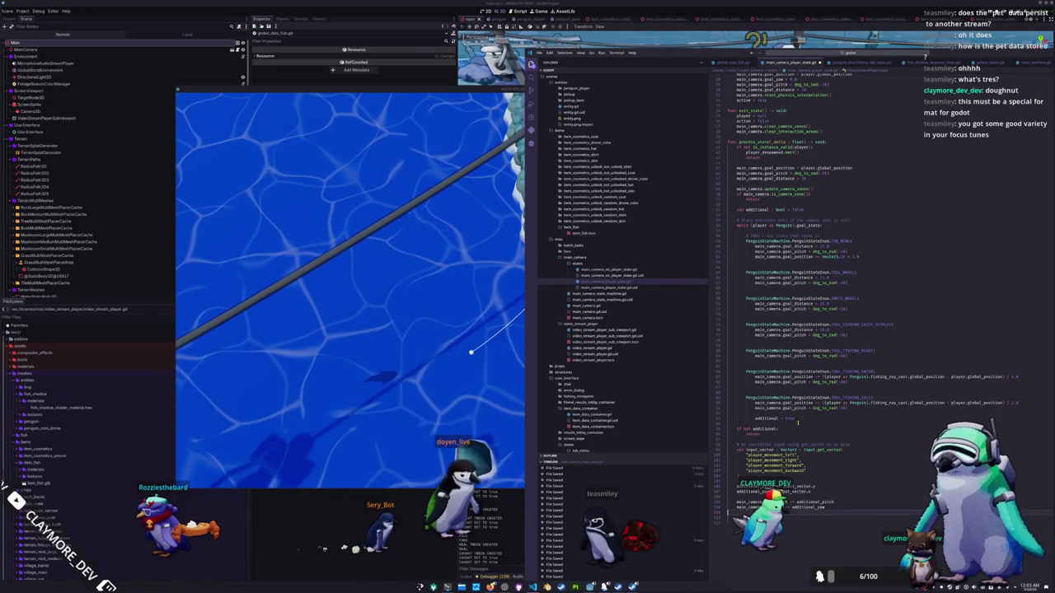
key(alt+Tab)
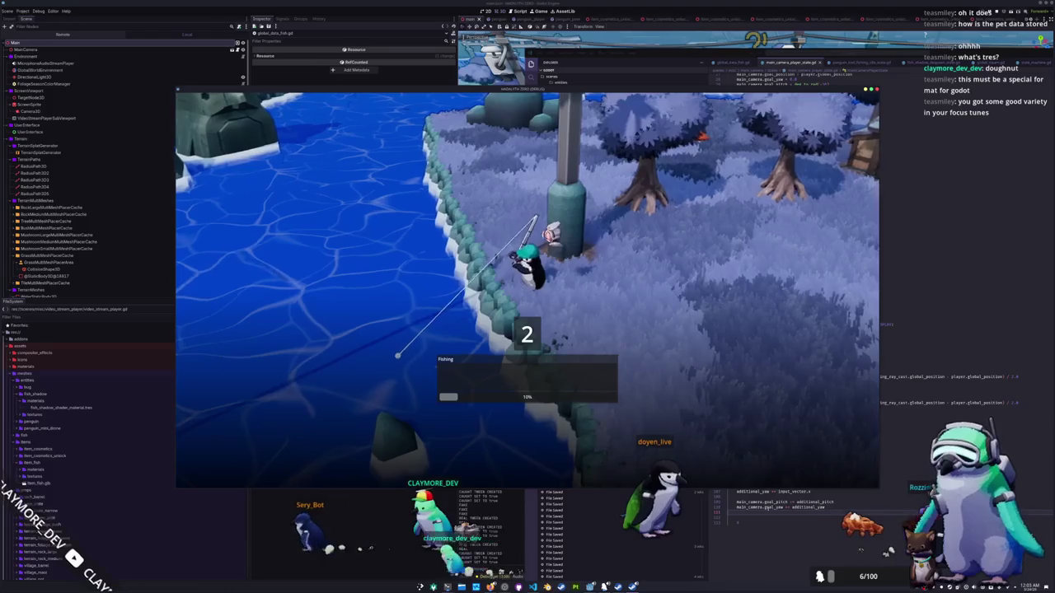
Step: Tidy the blank lines around 'additional = true' and add an input comment above input_vector
key(alt+Tab)
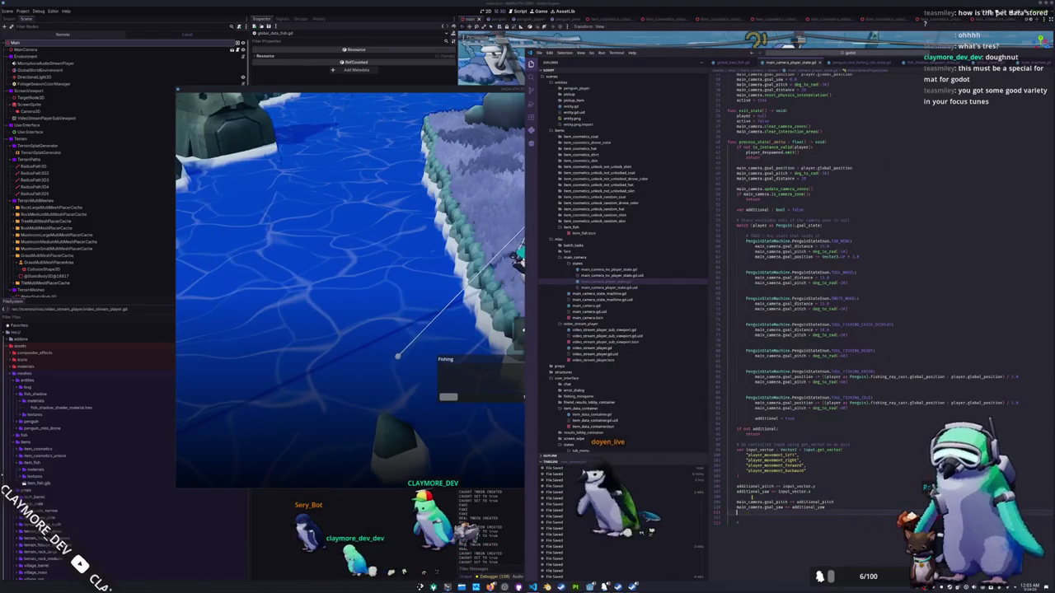
click(843, 449)
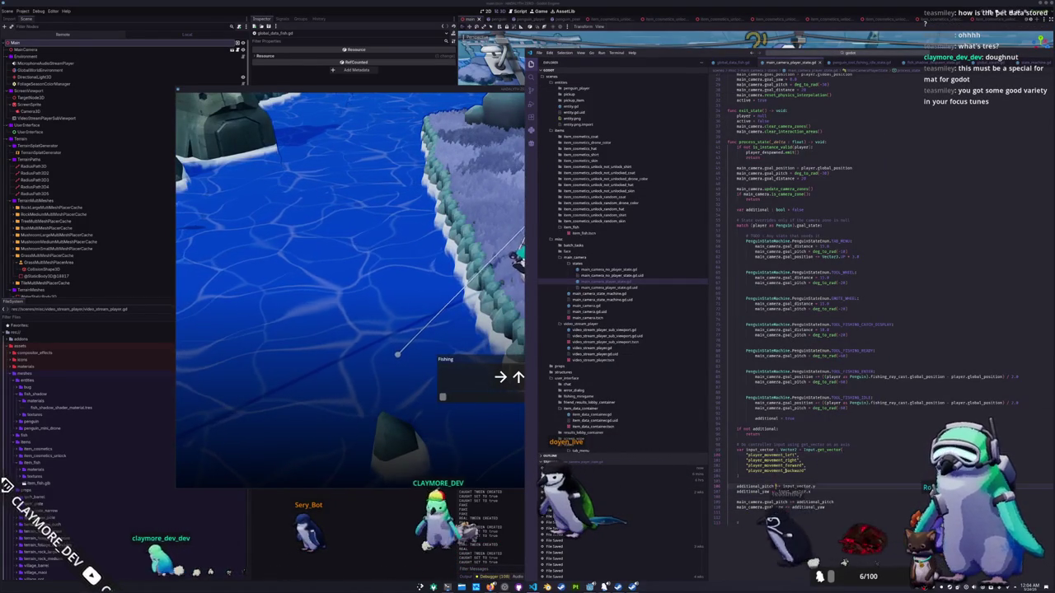
click(847, 412)
key(Delete)
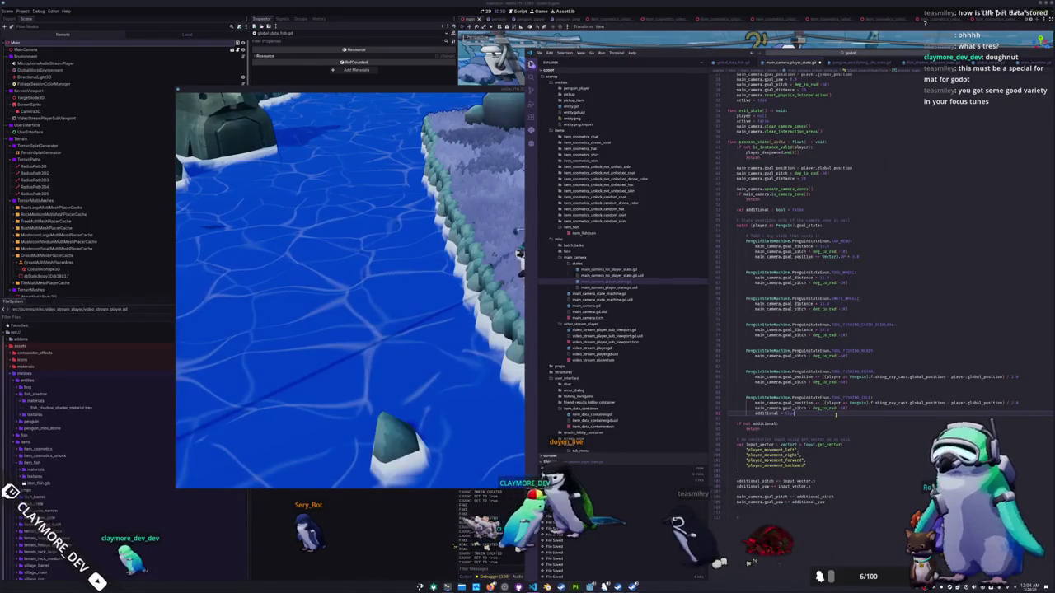
key(Return)
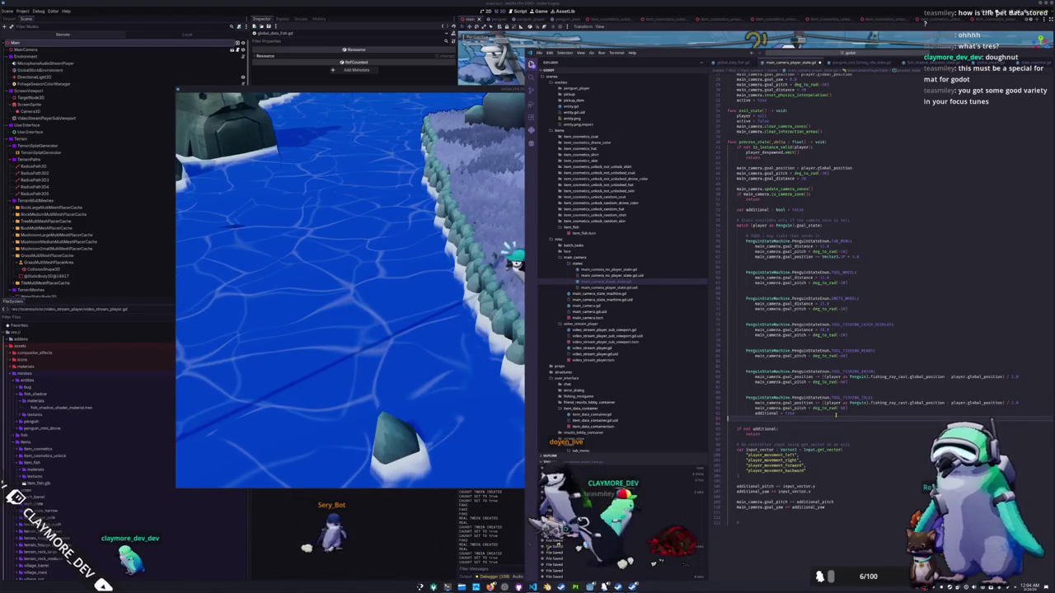
key(Down)
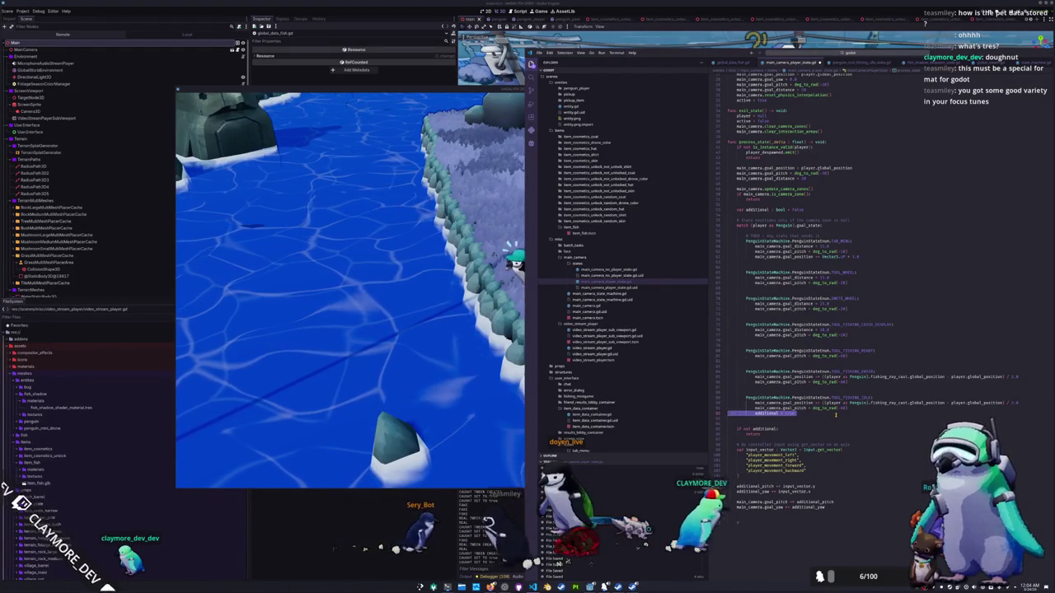
key(Return)
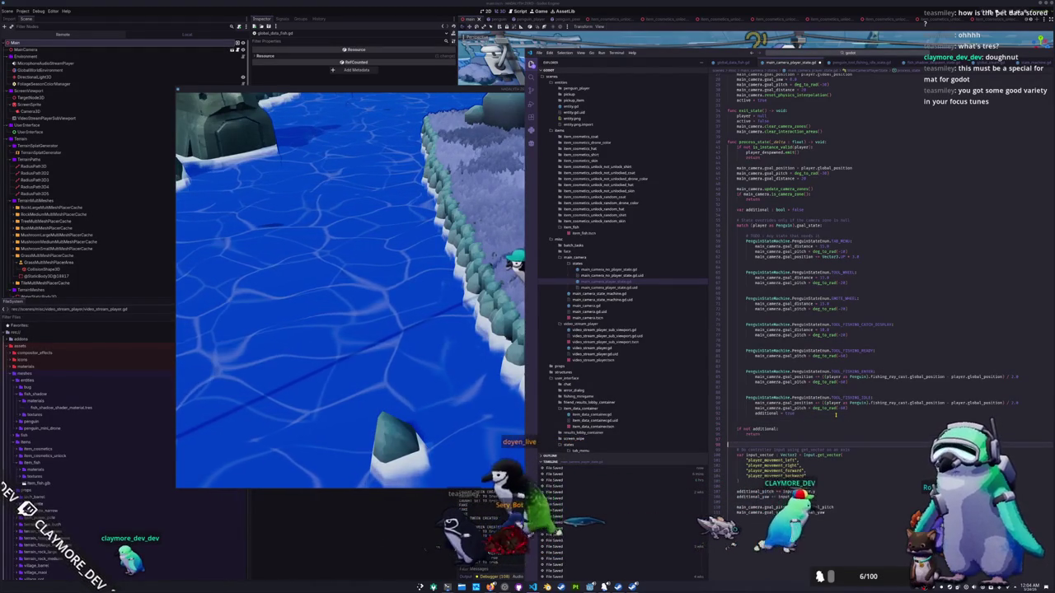
key(Down)
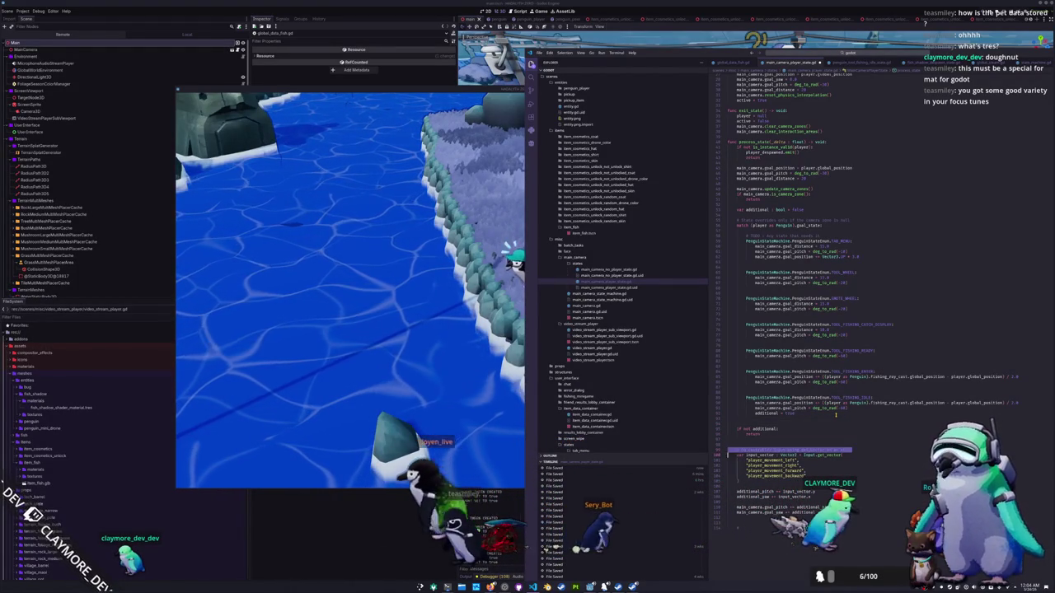
key(ctrl+z)
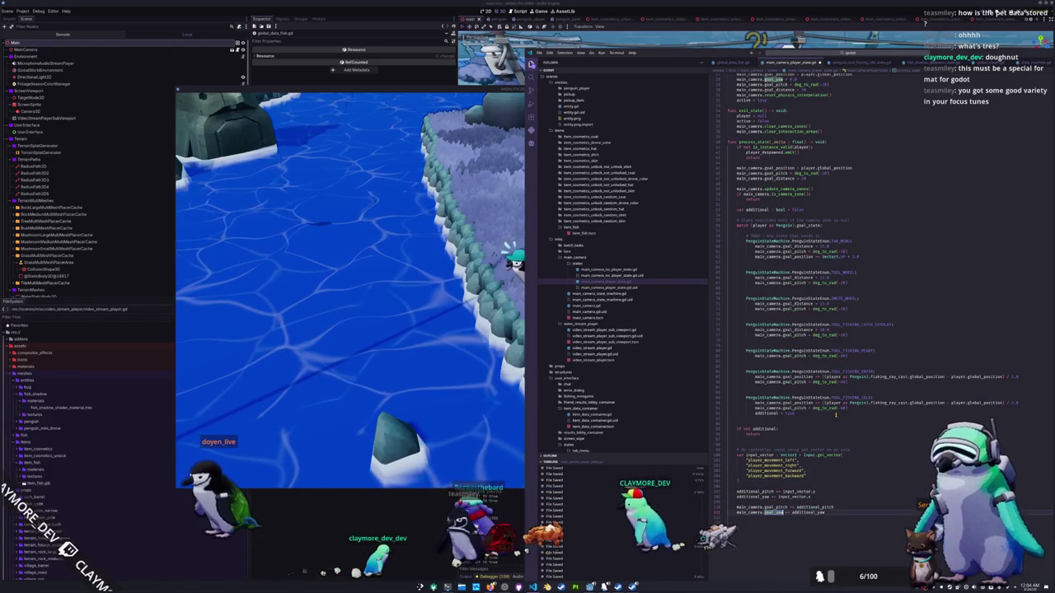
Step: Change the goal_pitch assignment to subtract additional_pitch with '-='
key(Up)
key(End)
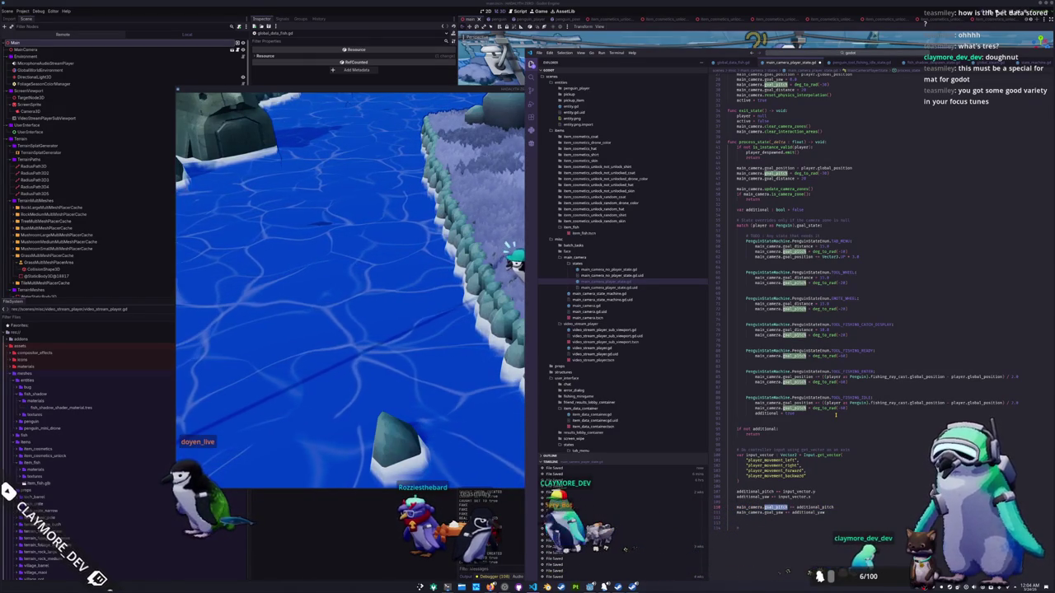
text(-)
key(Down)
key(Up)
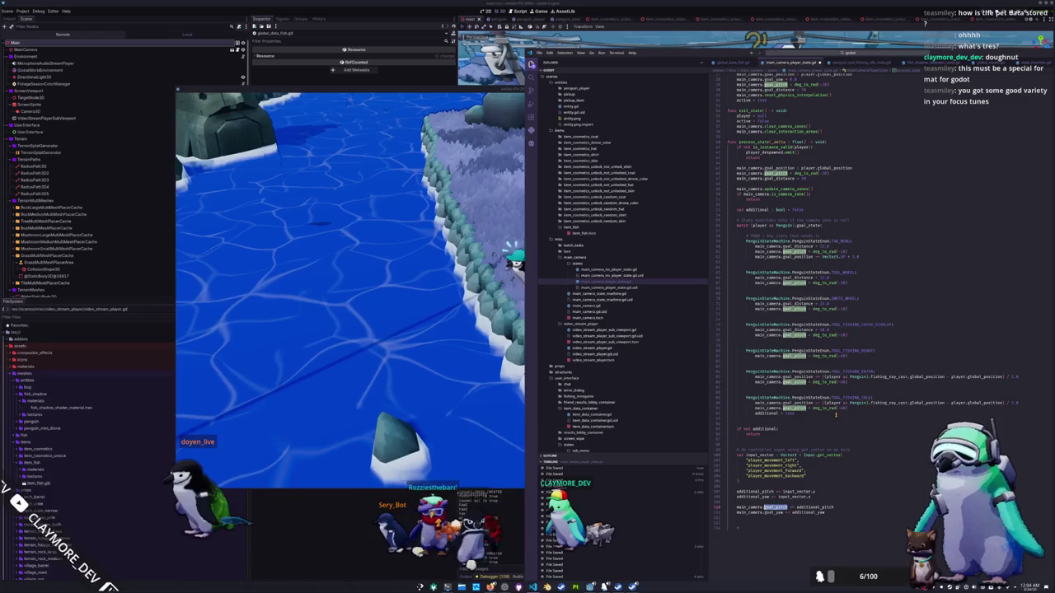
key(Down)
key(Up)
key(Down)
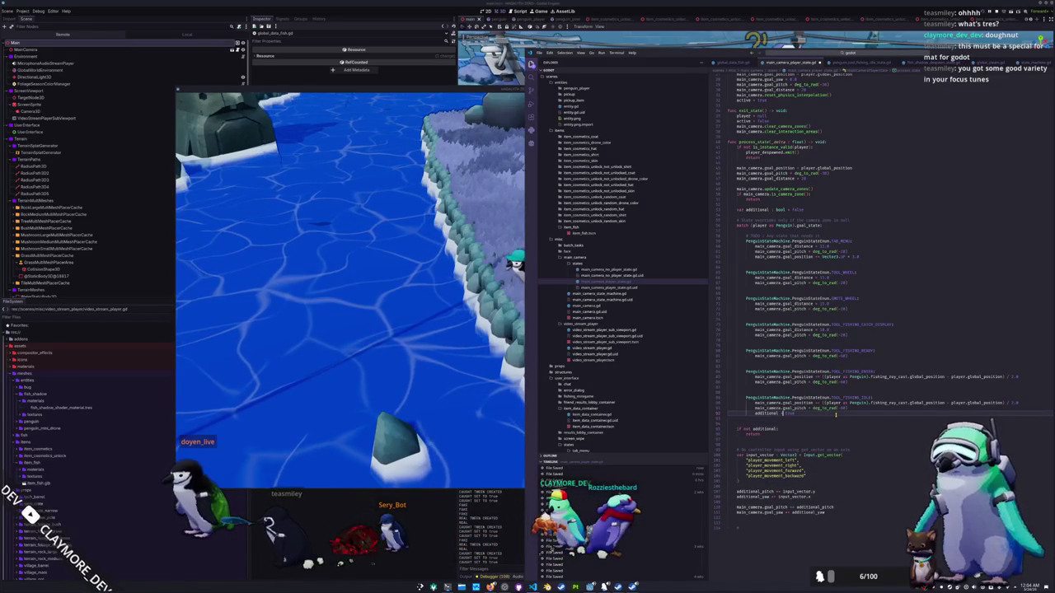
Step: Add a 'main_camera.goal_yaw =' line in the fishing-idle block and test it in the game
key(ctrl+shift+Return)
text(main_camera)
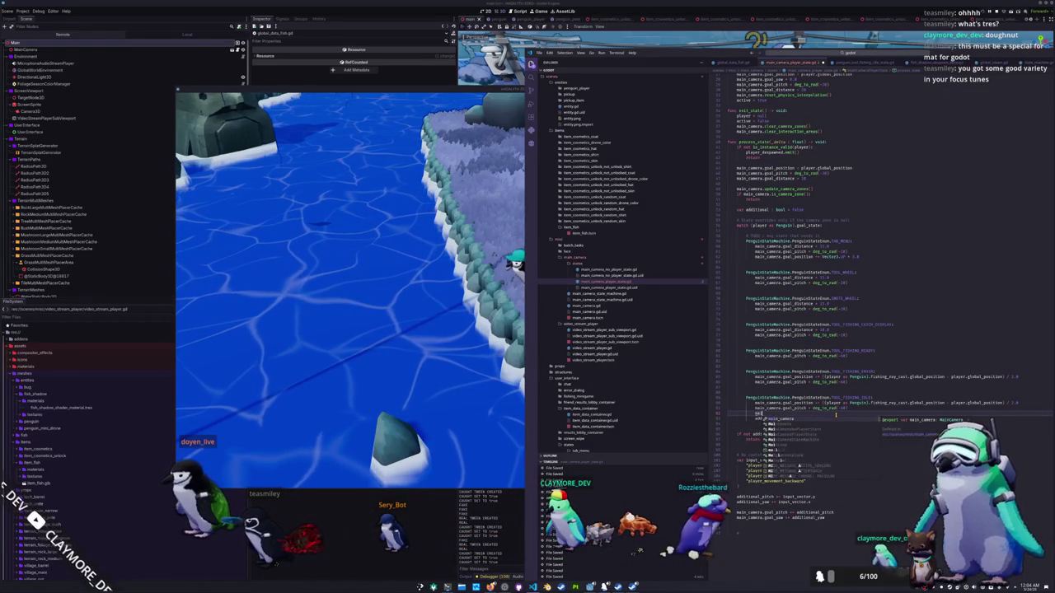
text(.goal_ya)
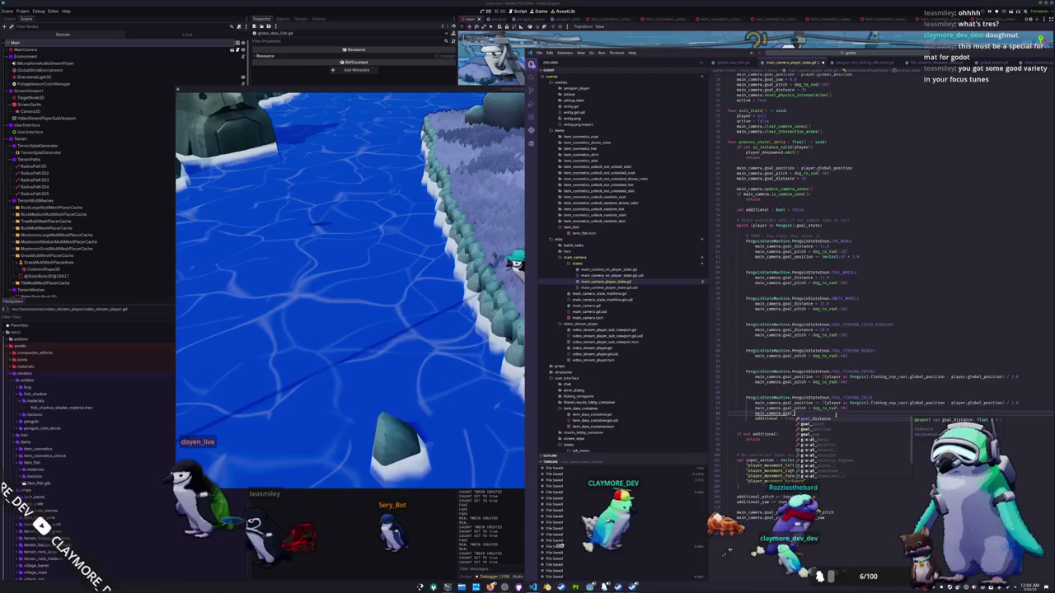
key(Return)
text(=)
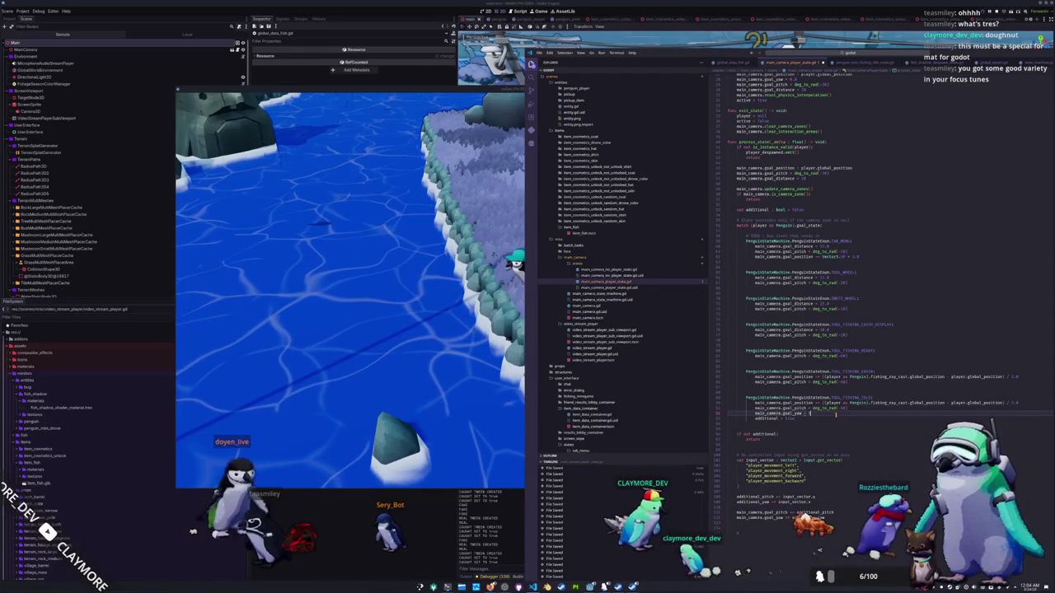
click(431, 308)
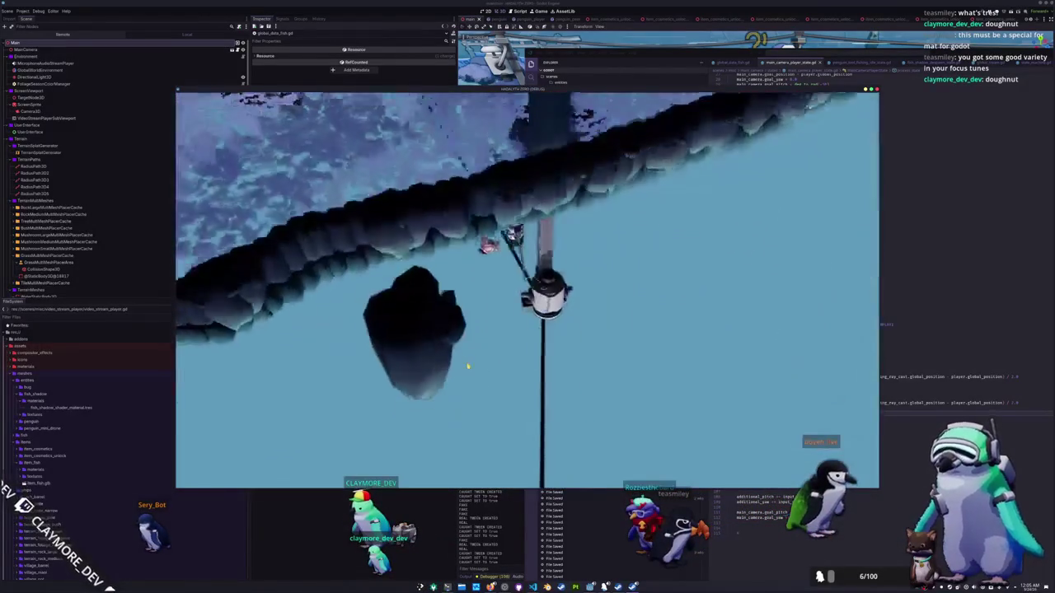
key(alt+Tab)
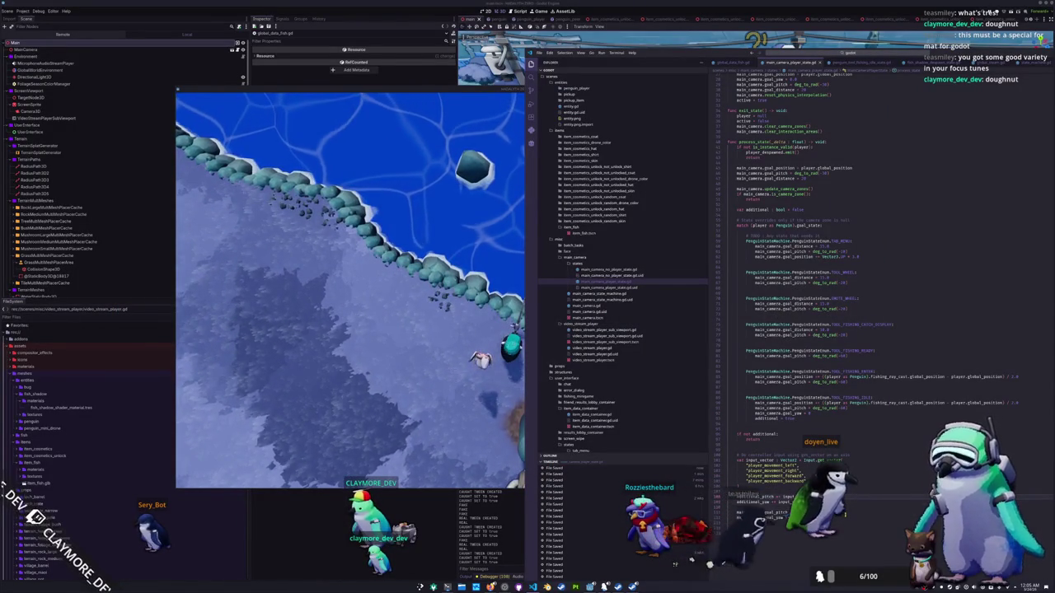
Step: Multiply the input_vector-based pitch and yaw values by delta, then return to the game
text(delt)
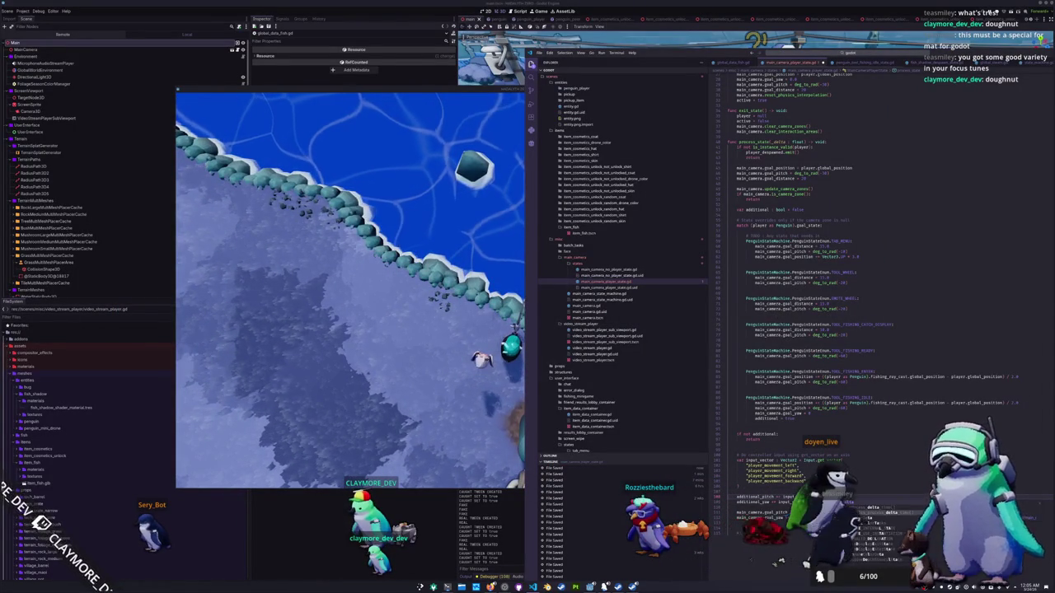
key(Return)
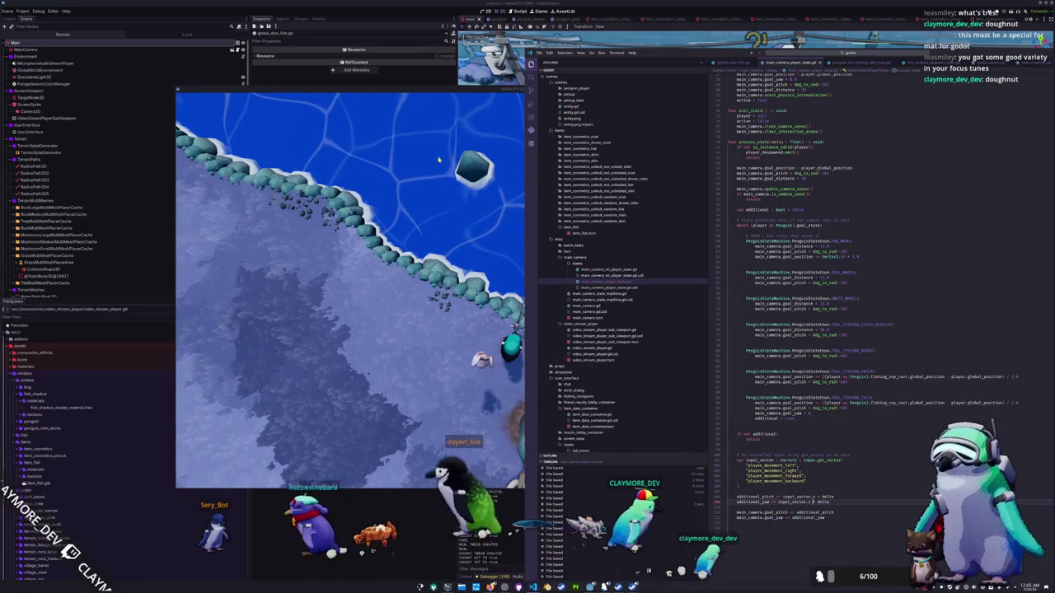
click(491, 93)
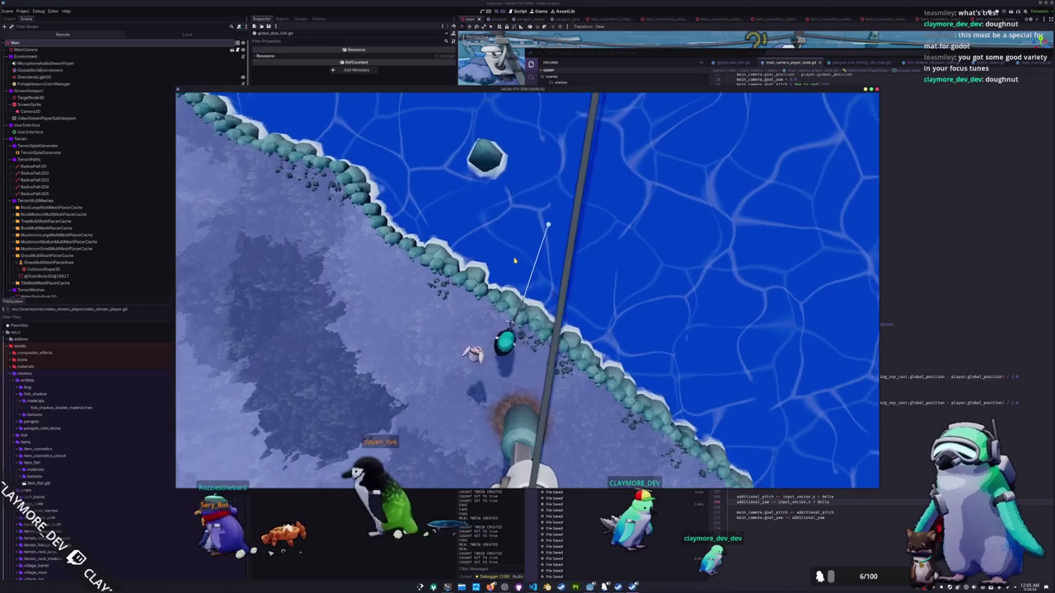
Step: Rotate the camera, enter the arrows Right, Left, Right, Up, Up to land a catch, and walk toward the tree
key(a)
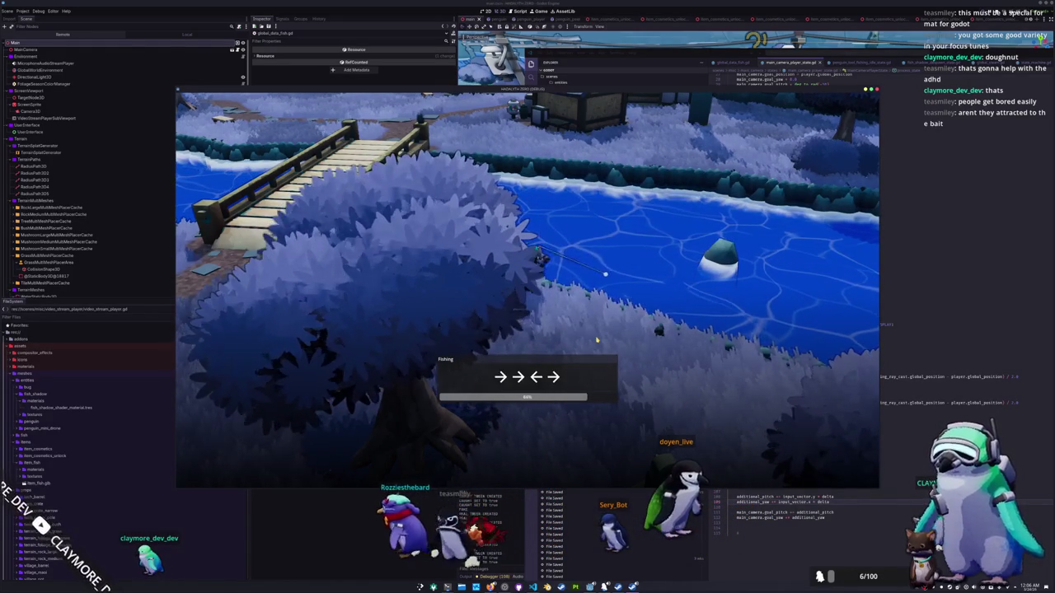
key(Right)
key(Right)
key(Left)
key(Right)
key(Up)
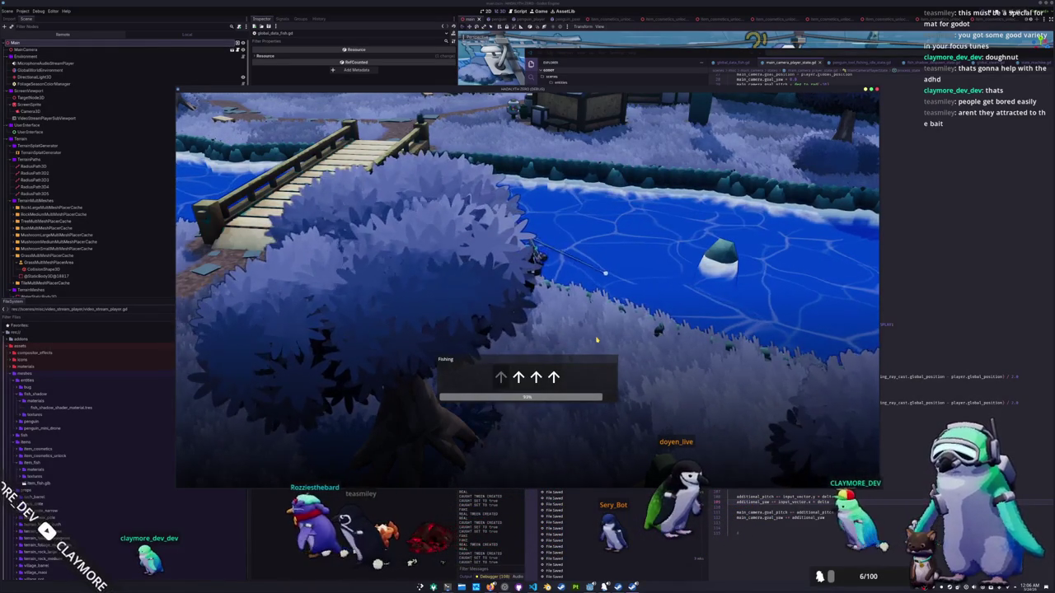
key(Up)
key(Up)
key(Up)
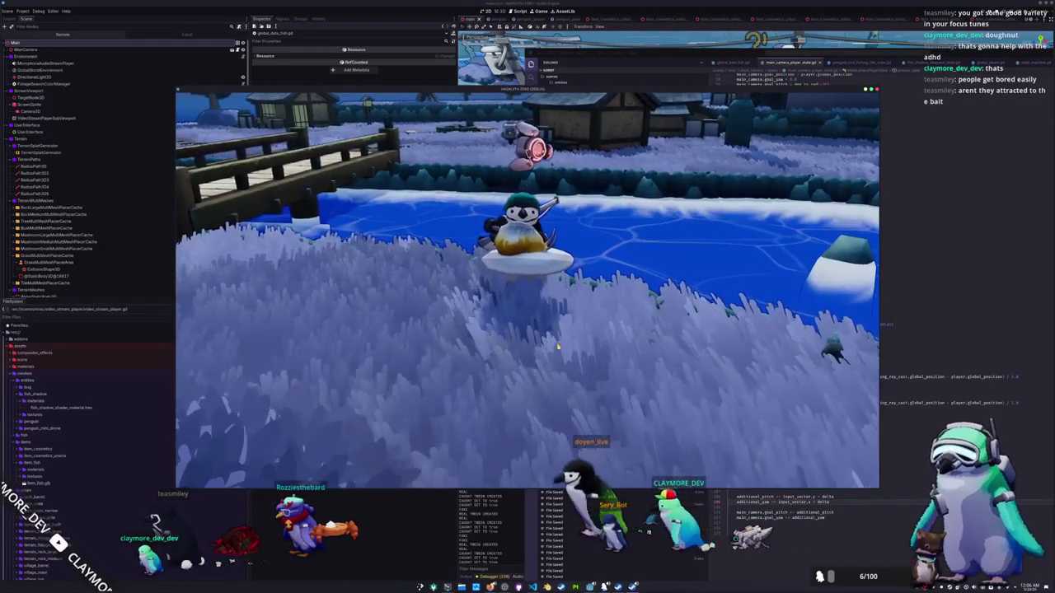
key(a)
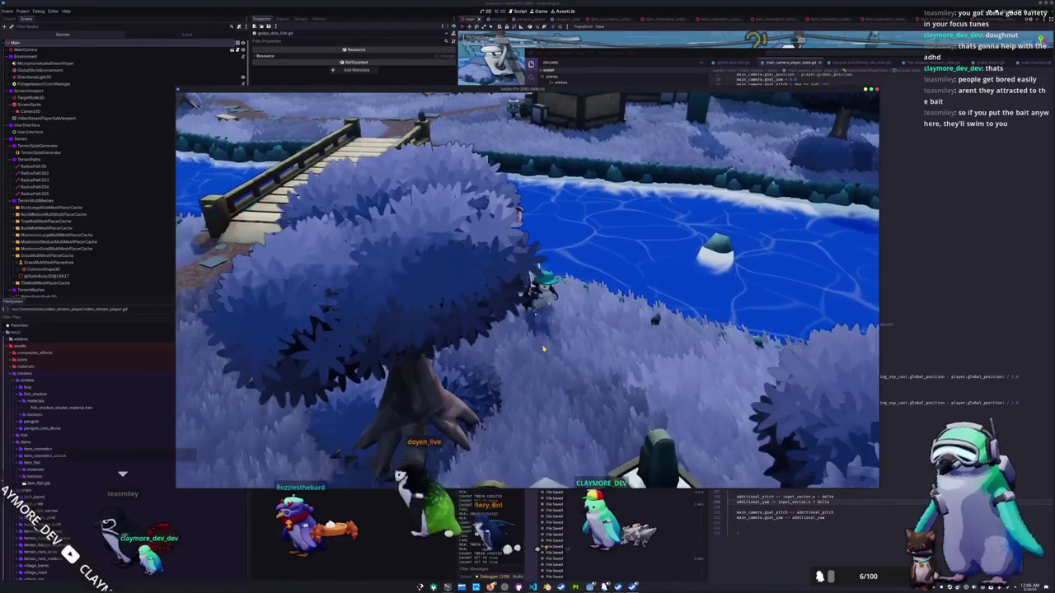
click(934, 363)
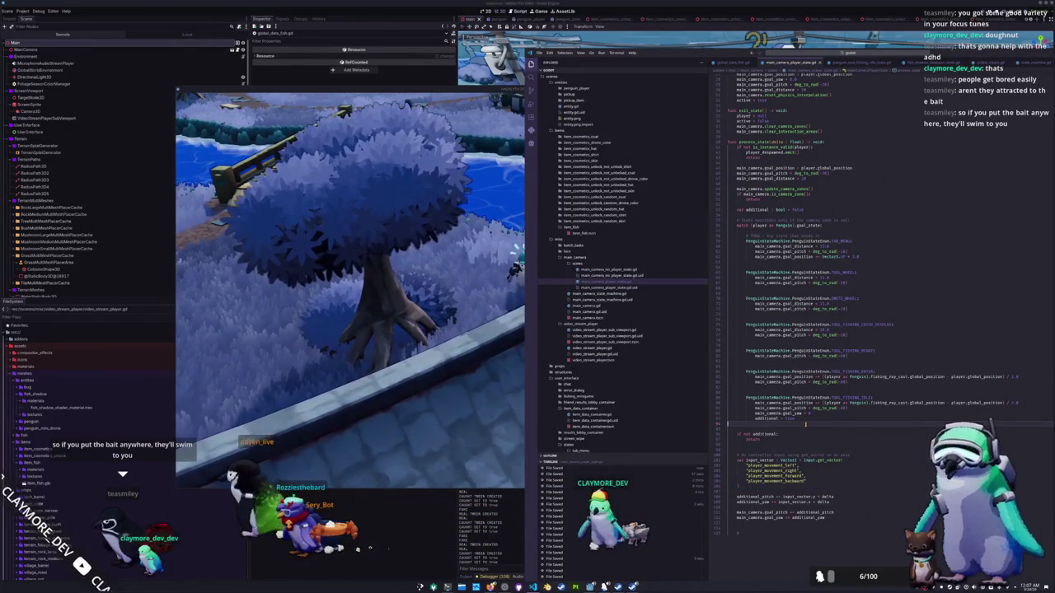
Step: Copy 'goal_yaw = 0' into the TOOL_FISHING_ENTER, TOOL_FISHING_READY and CATCH_DISPLAY blocks
key(shift+Up)
key(ctrl+c)
key(Up)
key(Up)
key(Up)
key(ctrl+v)
key(Up)
key(Up)
key(Up)
key(ctrl+v)
key(Up)
key(Up)
key(Up)
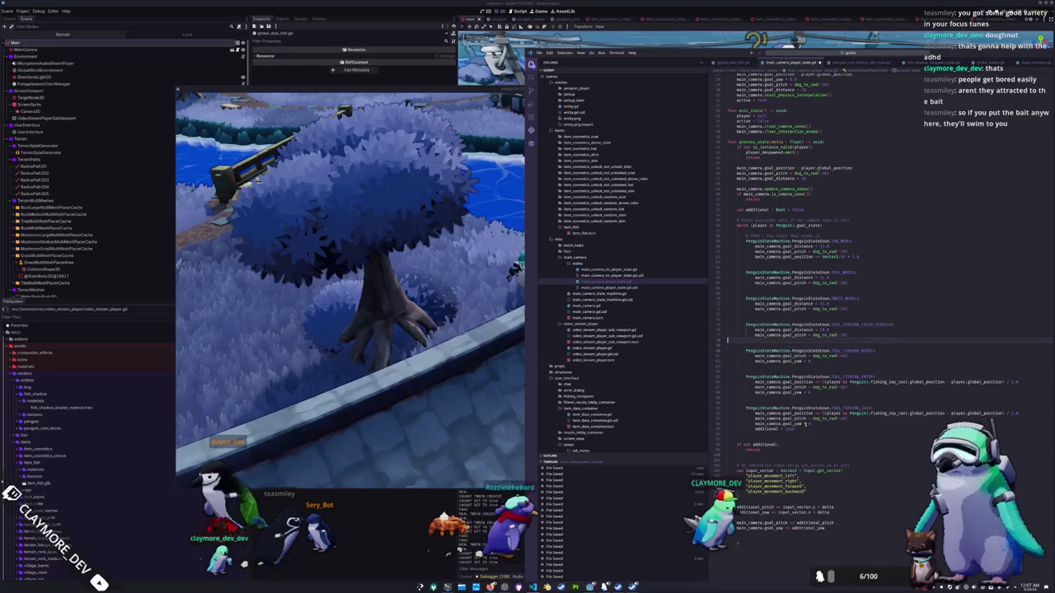
key(ctrl+v)
Step: Paste 'goal_yaw = 0' into the SWITCH_WHEEL and TOOL_MENU blocks and fix their spacing
key(Up)
key(Up)
key(Up)
key(ctrl+v)
key(Up)
key(Up)
key(Up)
key(Return)
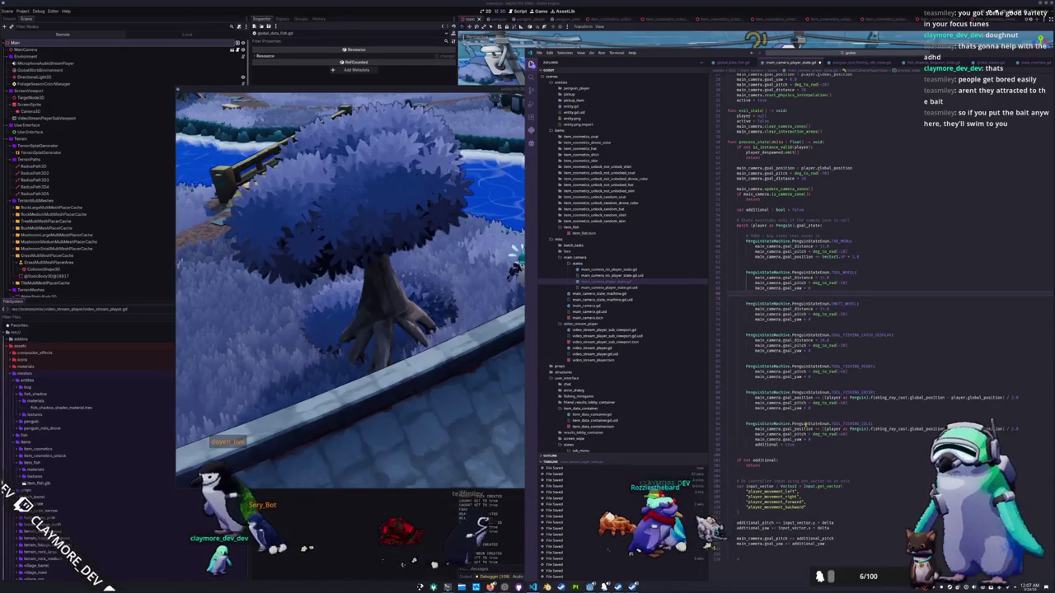
key(Up)
key(Up)
key(Up)
key(Up)
key(Up)
key(ctrl+v)
key(Return)
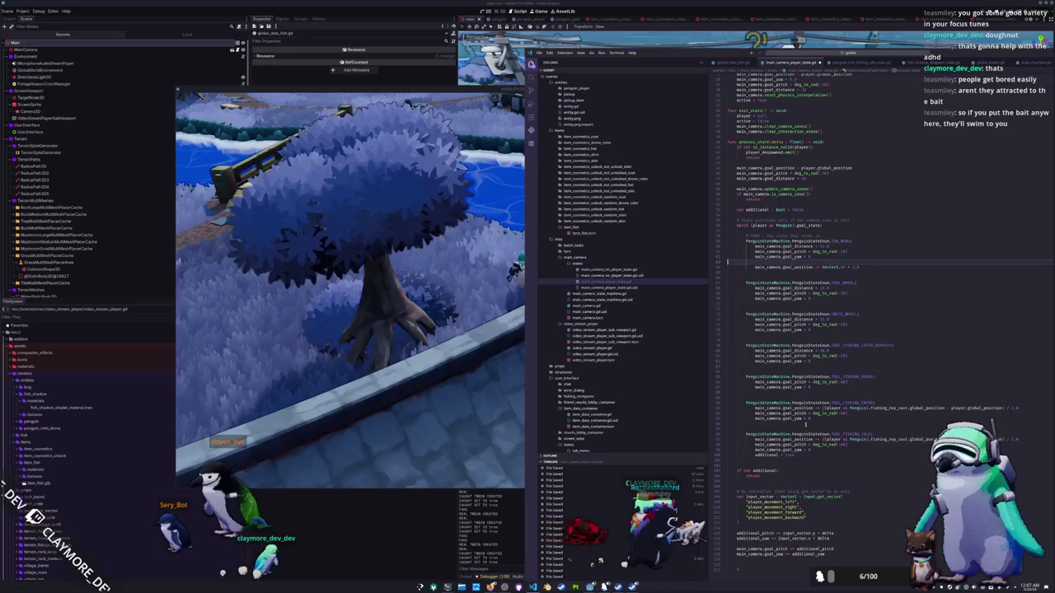
key(Delete)
key(Down)
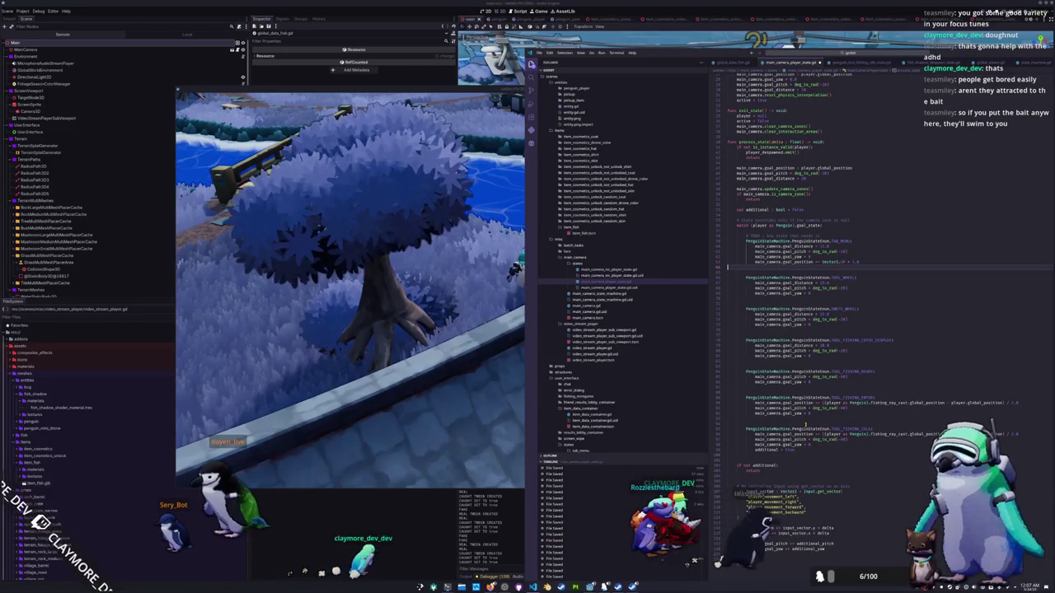
Step: Test the camera in the running game by opening the inventory menu
key(alt+Tab)
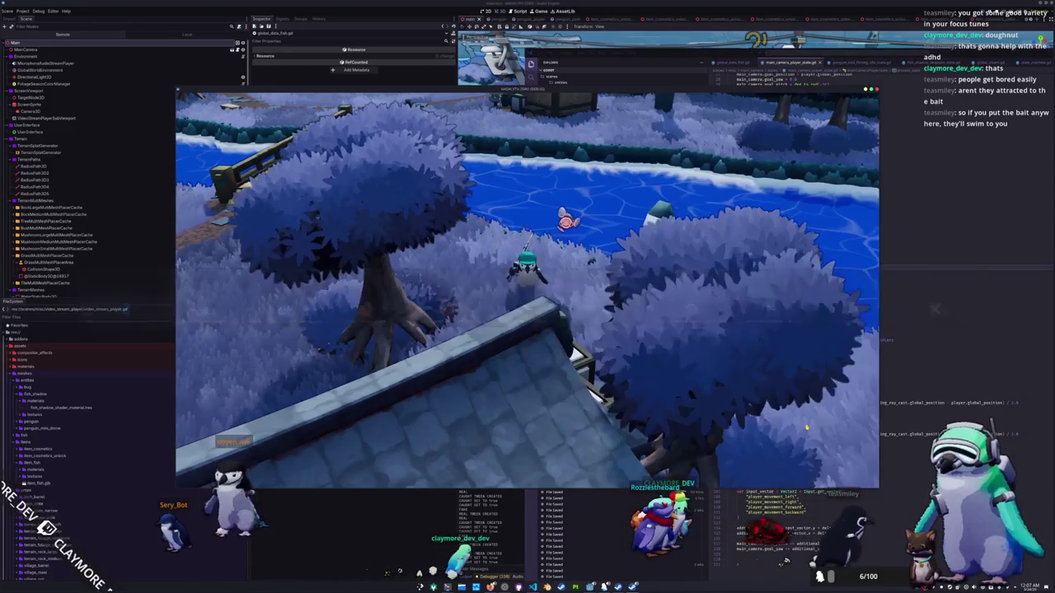
key(i)
key(i)
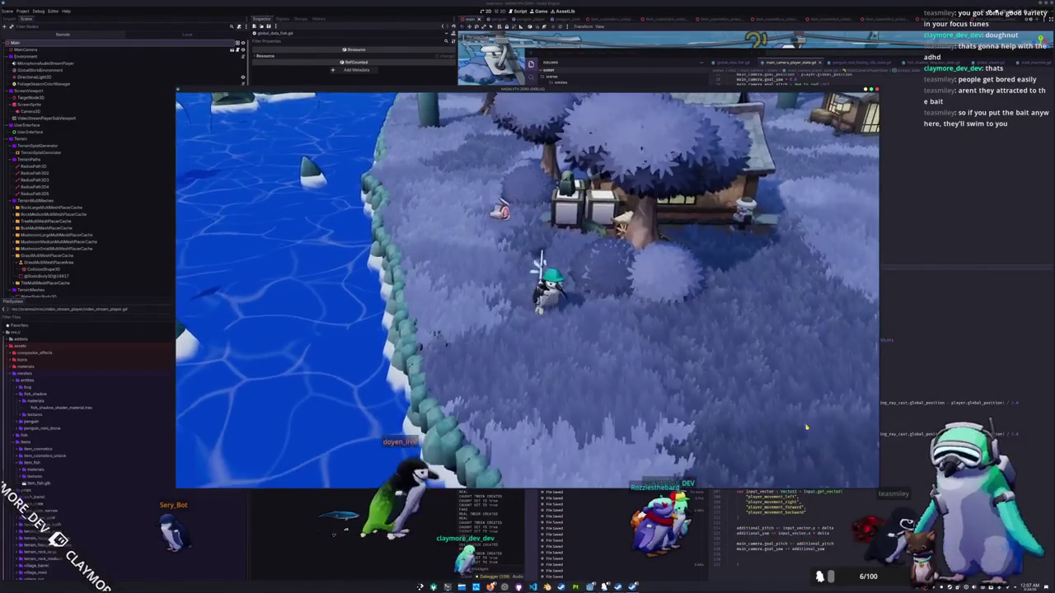
key(alt+Tab)
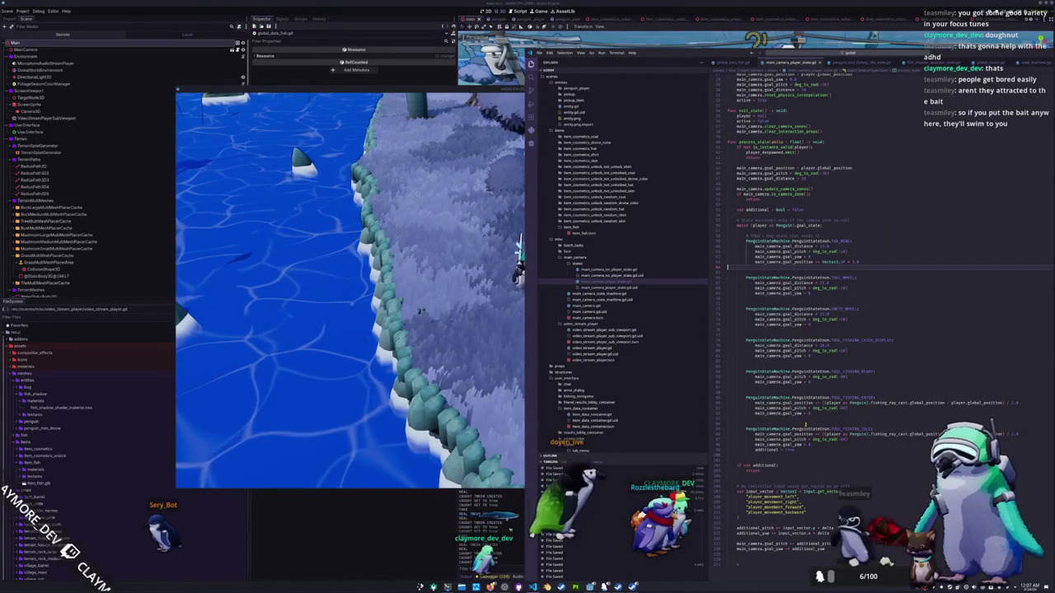
Step: Remove extra blank lines after the TOOL_WHEEL block and add one above it
key(Up)
key(Up)
key(Up)
key(Down)
key(Down)
key(Down)
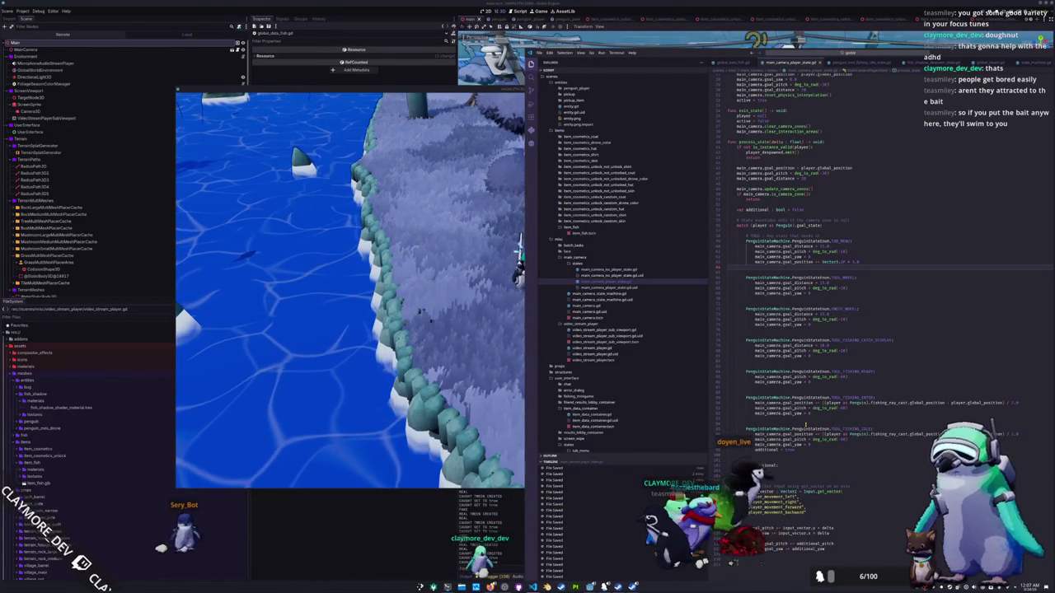
key(BackSpace)
key(Down)
key(Down)
key(Down)
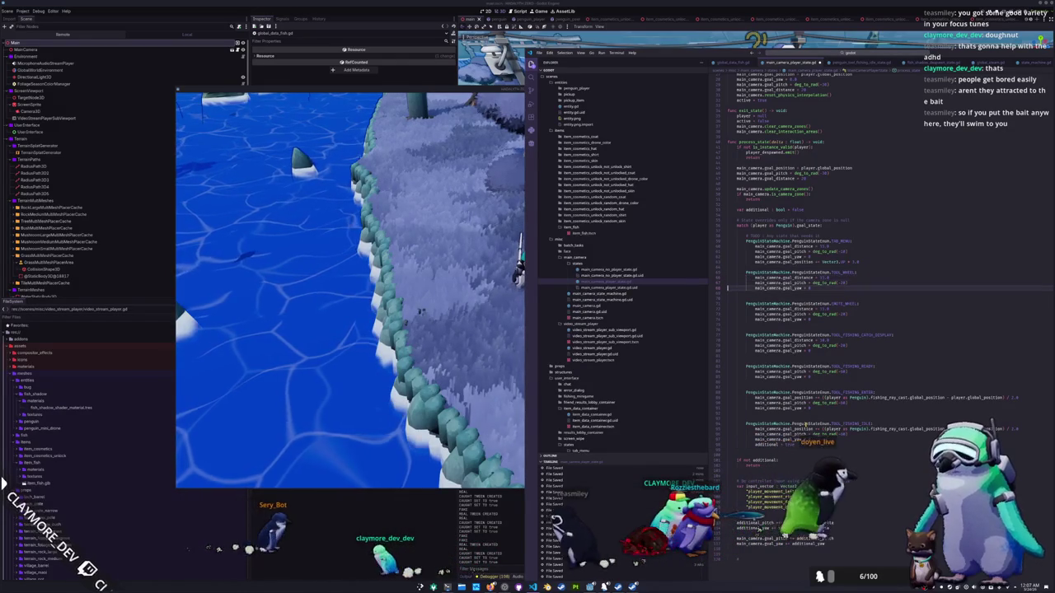
key(Down)
key(Down)
key(BackSpace)
key(Return)
key(Up)
key(Up)
key(Up)
key(Return)
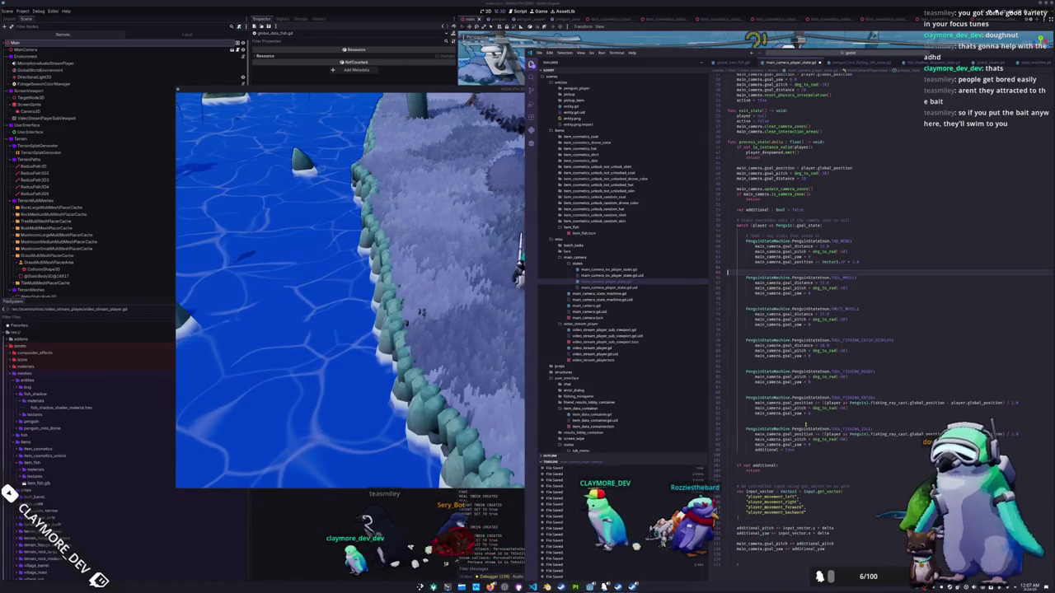
Step: Walk the penguin along the shore and cast the fishing line into the water
key(alt+Tab)
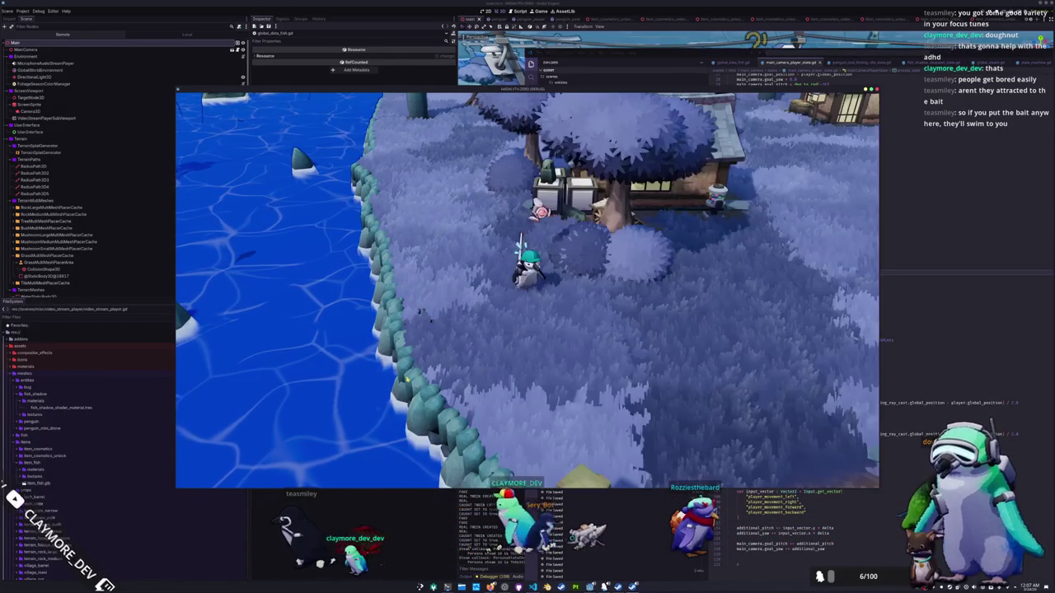
key(a)
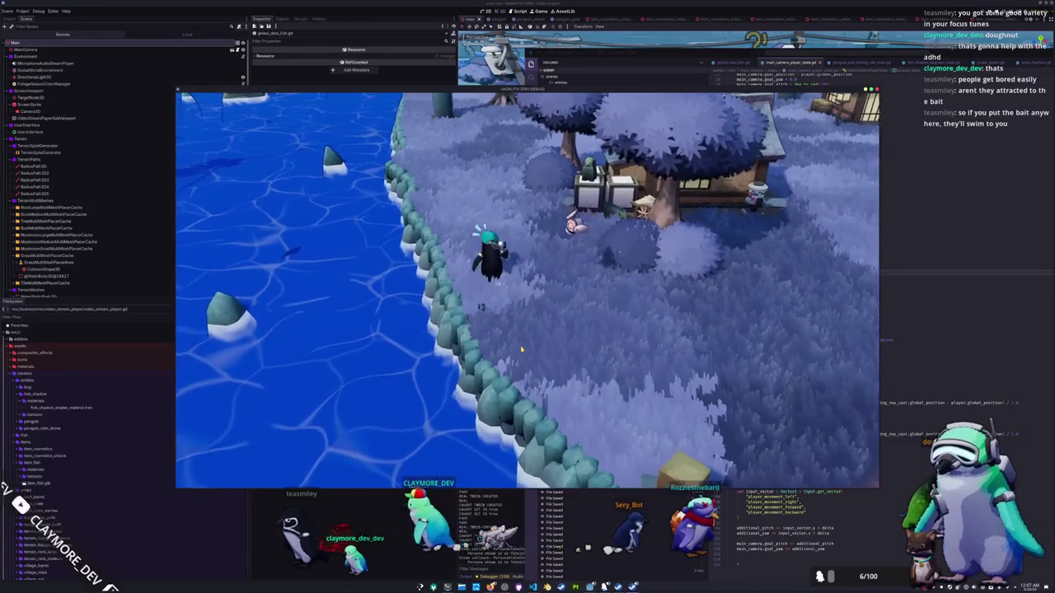
key(a)
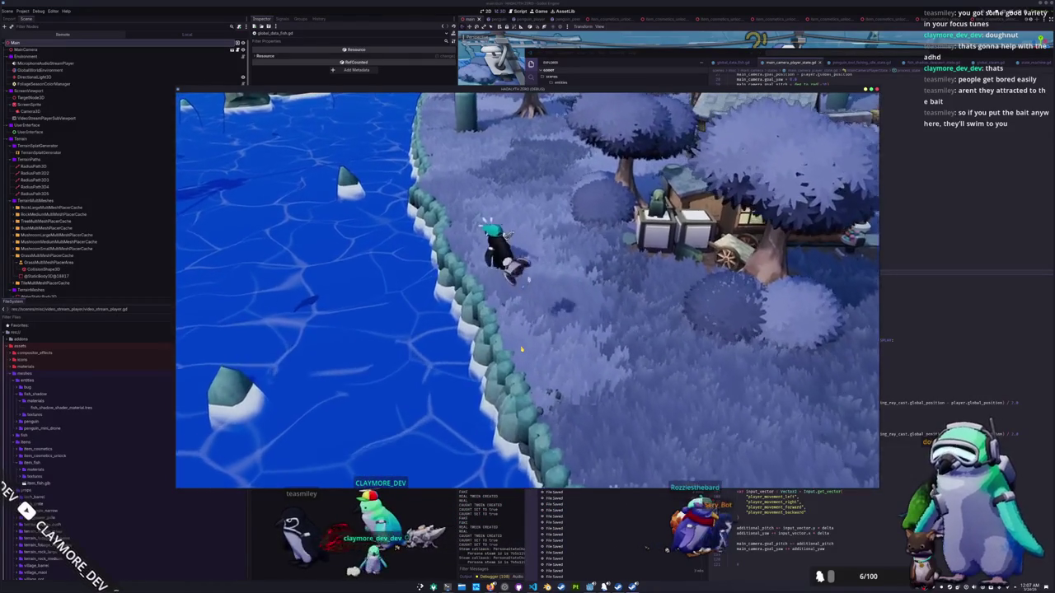
click(400, 344)
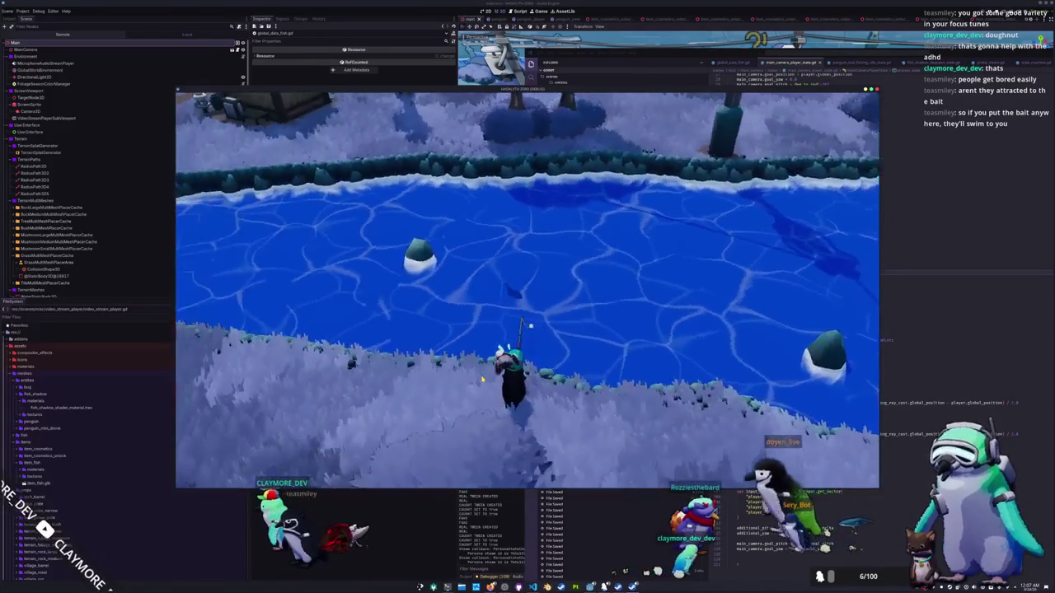
click(482, 380)
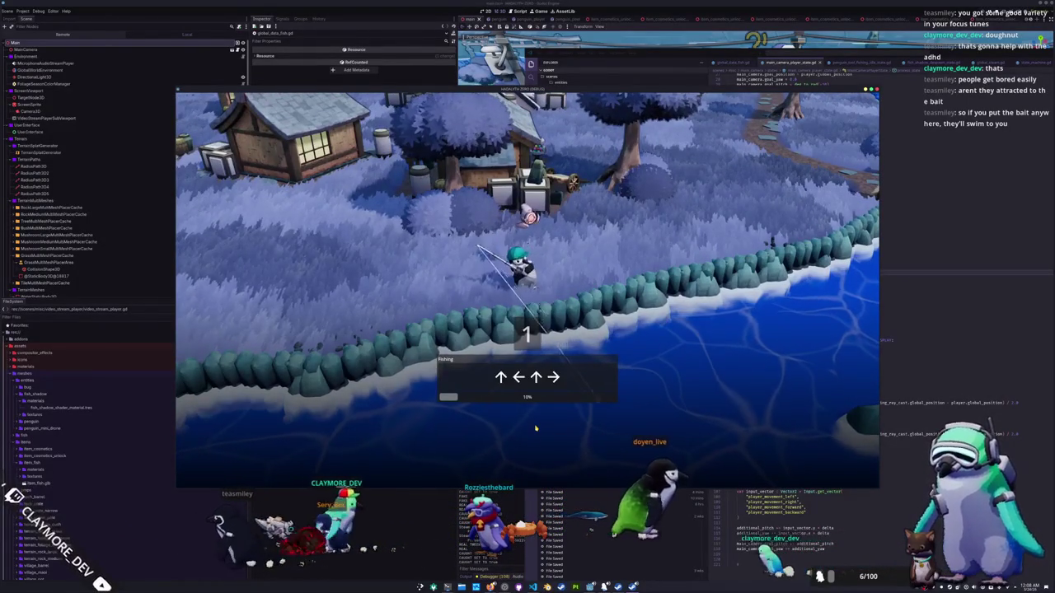
Step: Enter the prompted arrows (↑←↑→↓→, then ↓←↓) to land the fish, then return to the editor
key(Up)
key(Left)
key(Up)
key(Right)
key(Down)
key(Down)
key(Right)
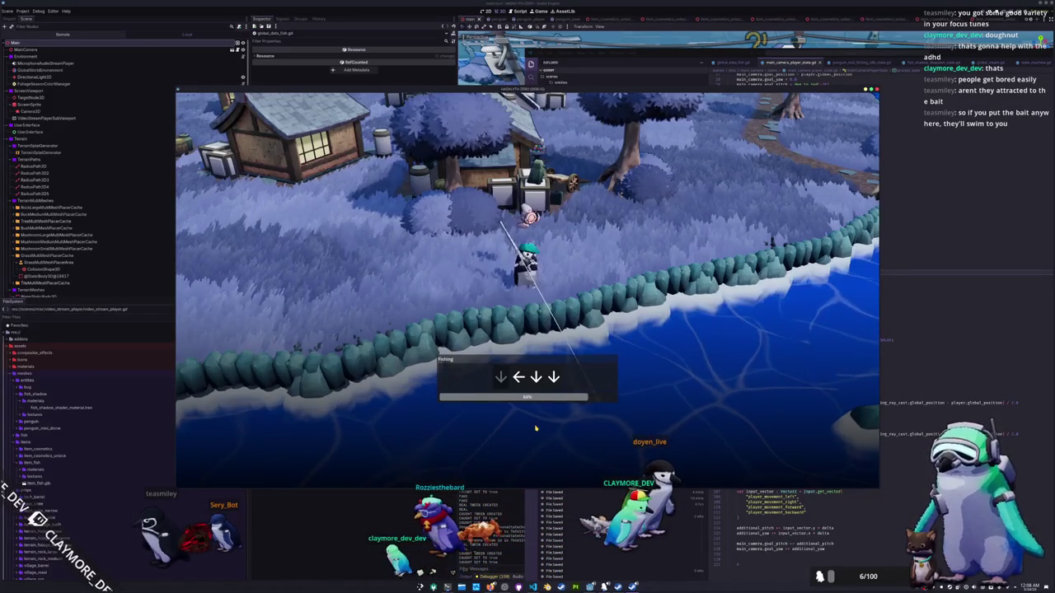
key(Down)
key(Left)
key(Down)
key(Down)
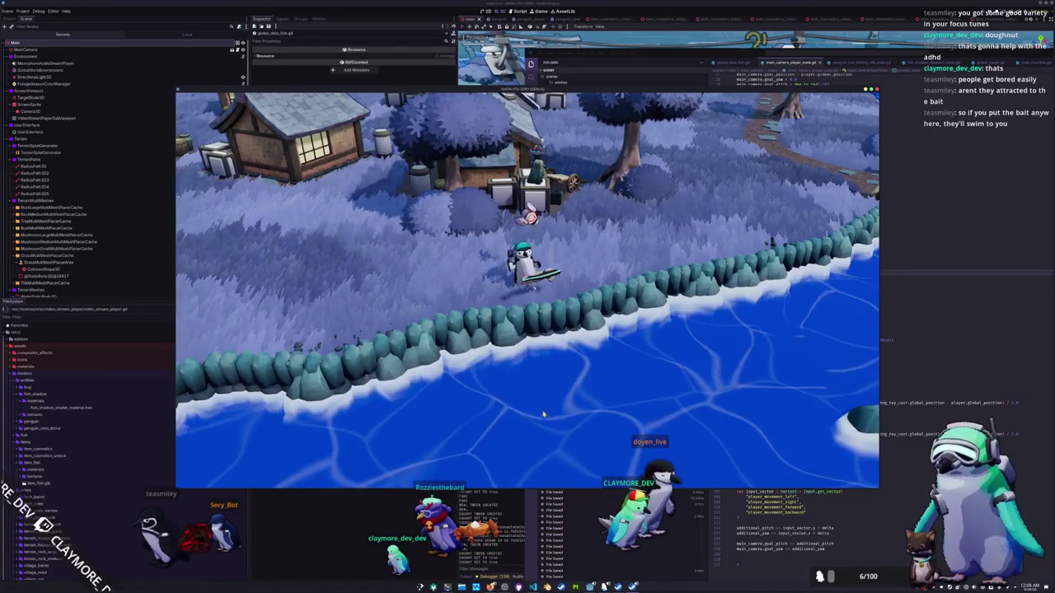
key(a)
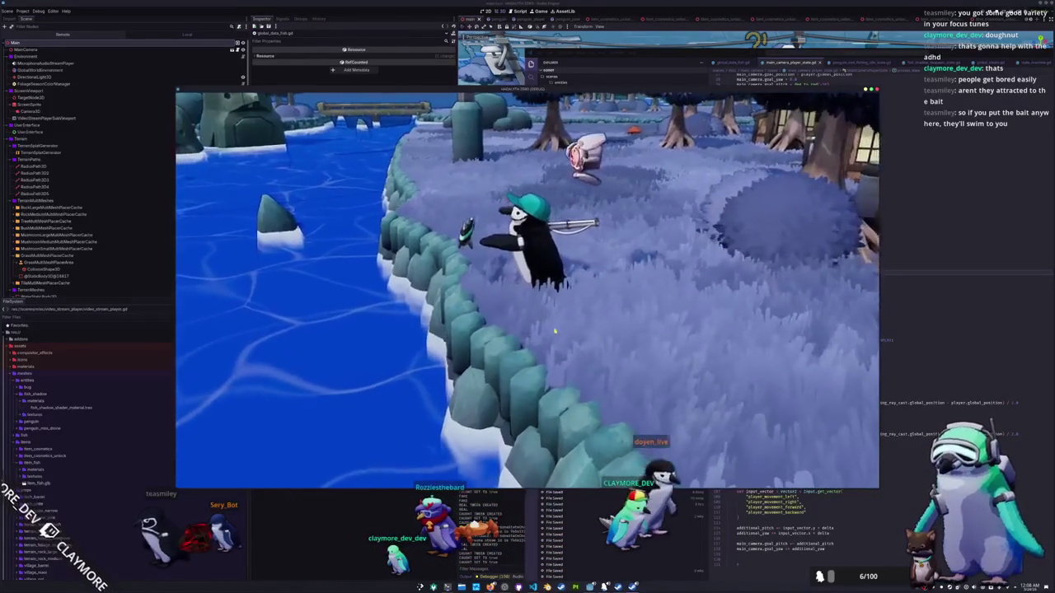
key(alt+Tab)
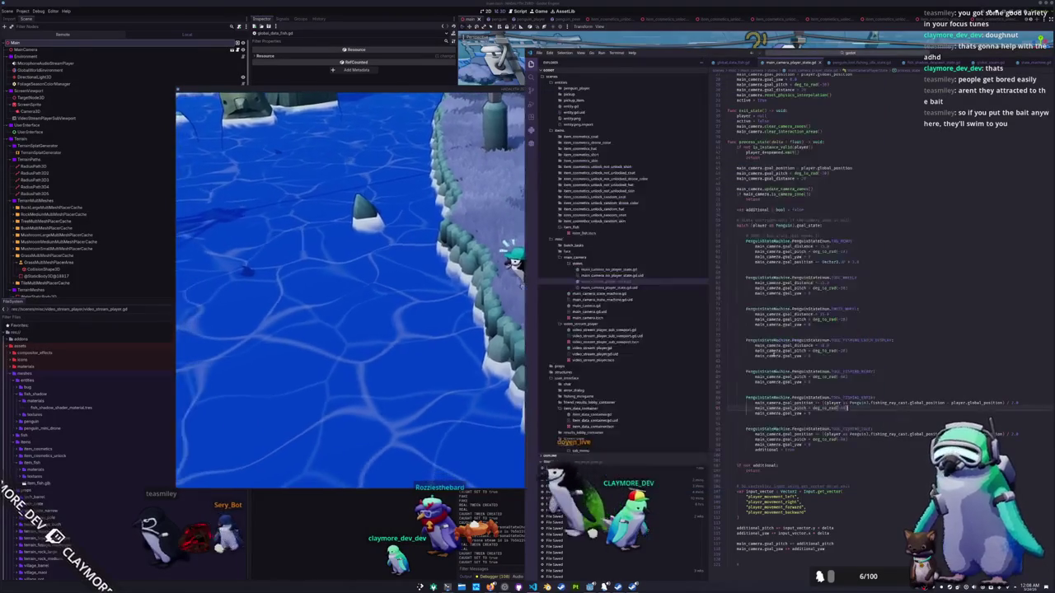
Step: Add 'main_camera.goal_yaw = 0' on a new line under 'var additional'
drag(822, 359, 728, 356)
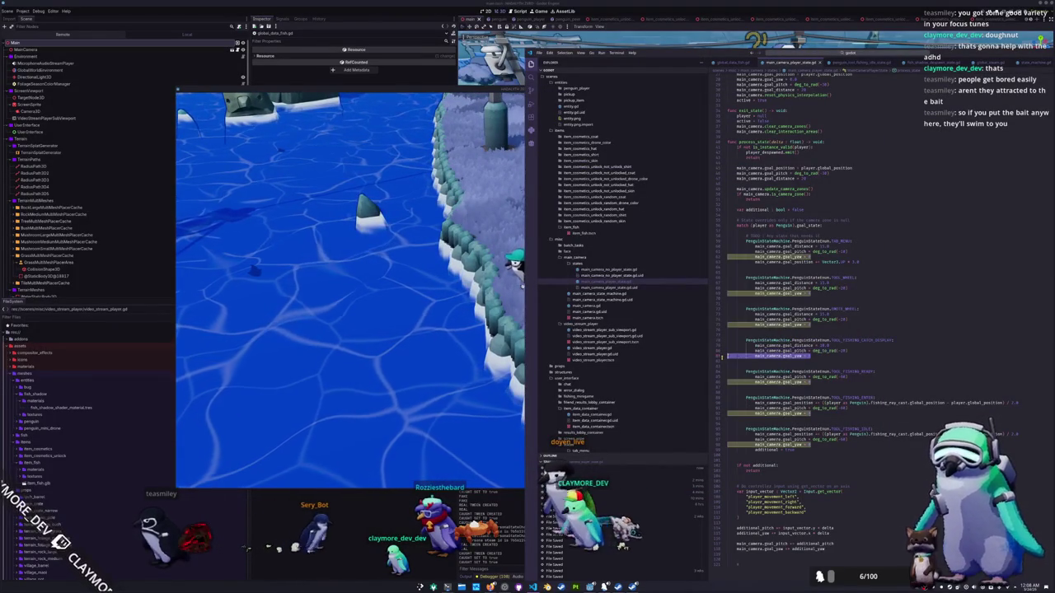
click(747, 215)
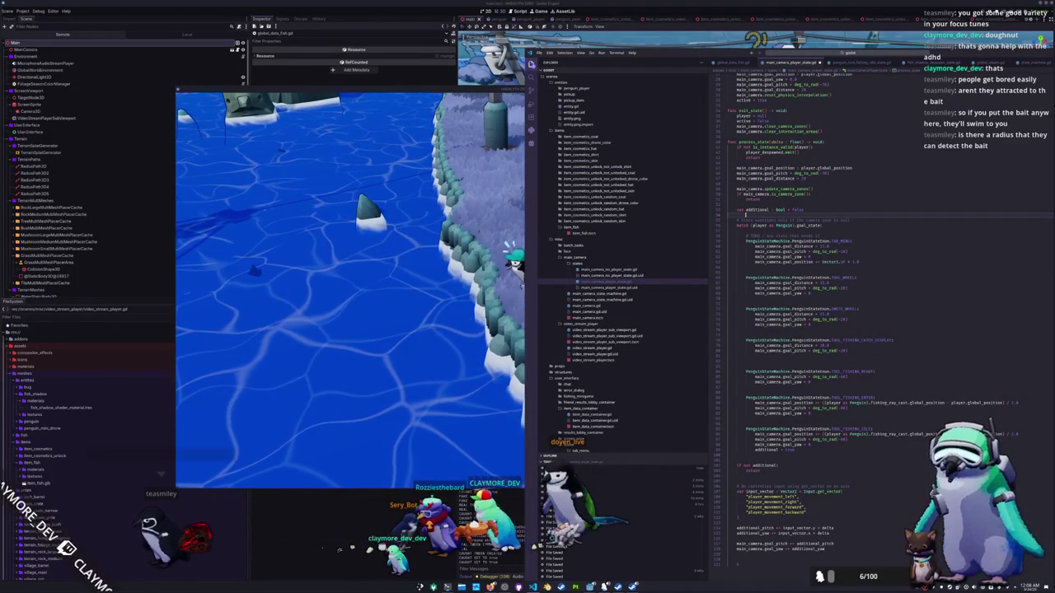
key(Return)
text(main_camera.goal_yaw = 0)
key(Return)
key(Down)
key(Down)
key(Down)
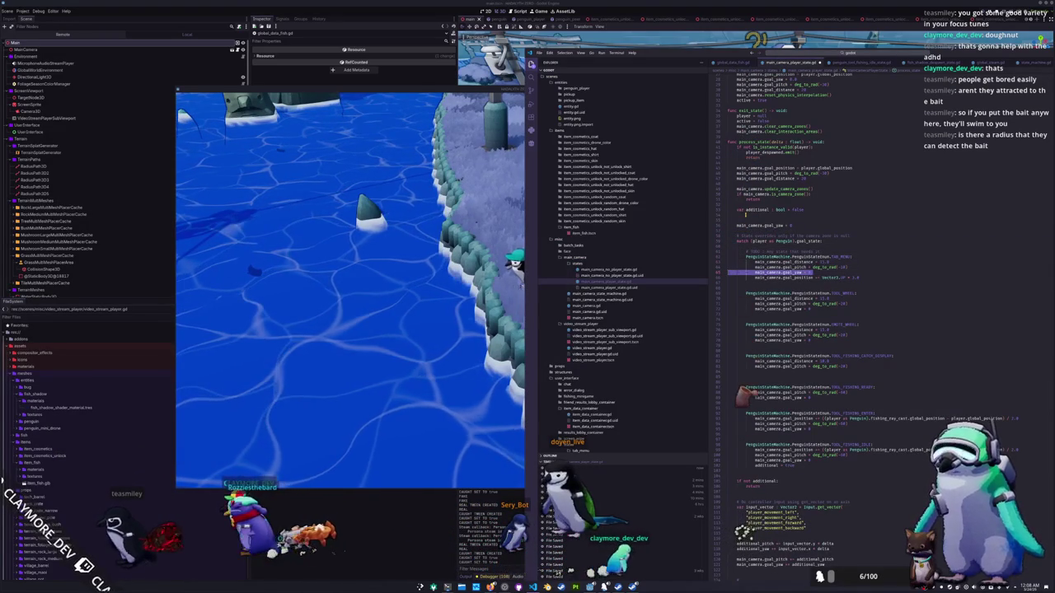
Step: Delete the goal_yaw = 0 lines from the TOOL_WHEEL, wheel, FISHING_ENTER and FISHING_IDLE blocks
click(742, 303)
key(ctrl+shift+k)
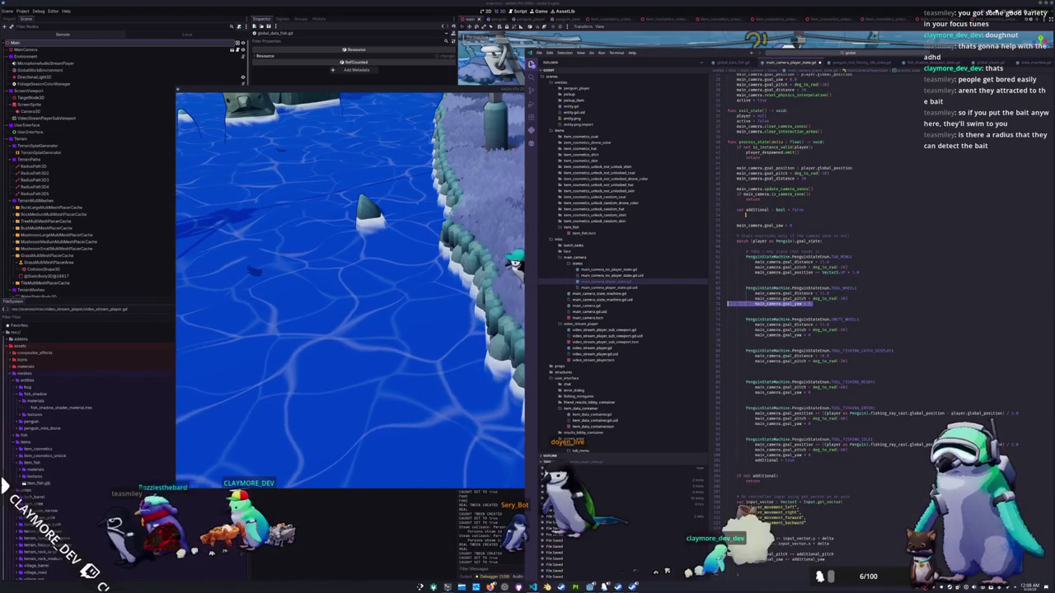
click(727, 331)
key(ctrl+shift+k)
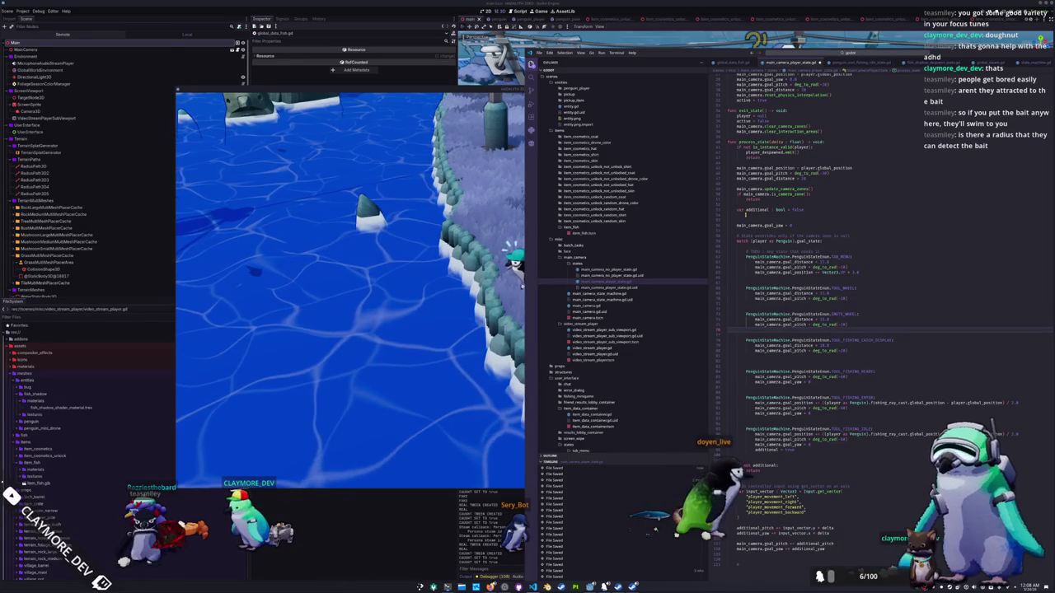
click(727, 388)
key(ctrl+shift+k)
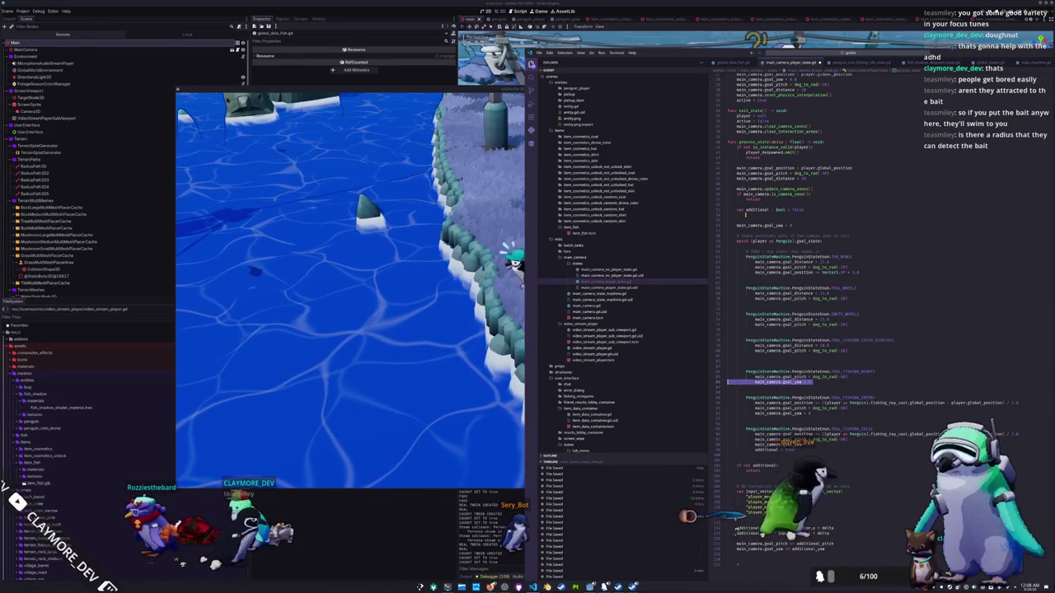
click(728, 407)
key(ctrl+shift+k)
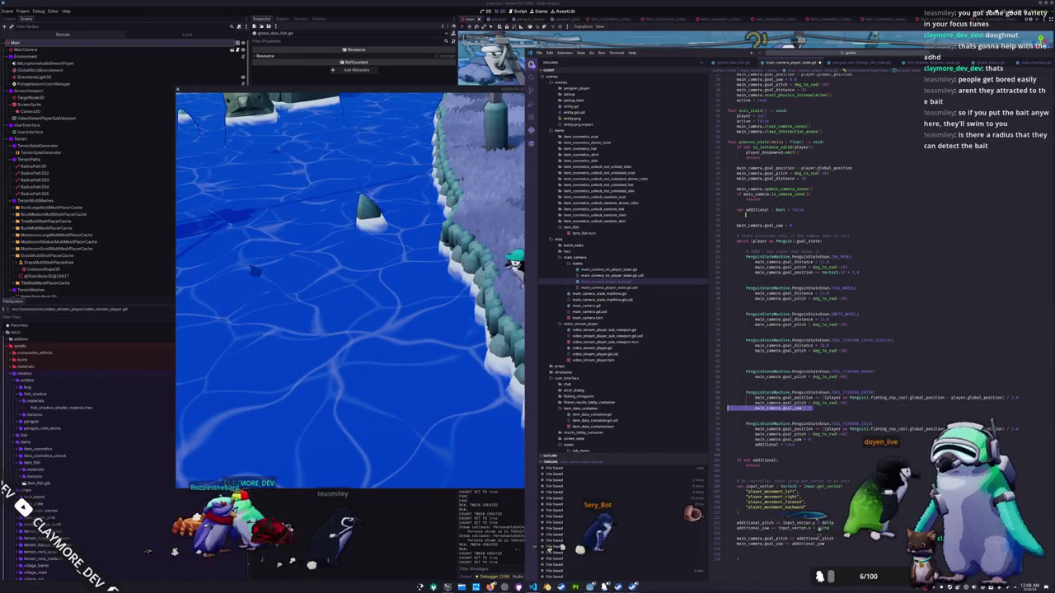
click(728, 434)
key(ctrl+shift+k)
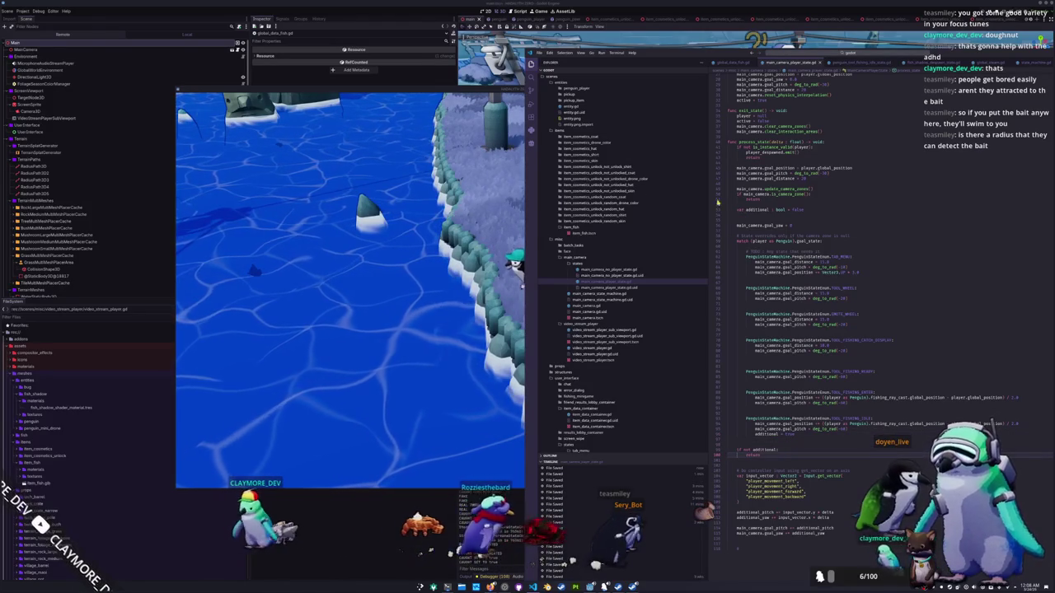
click(417, 307)
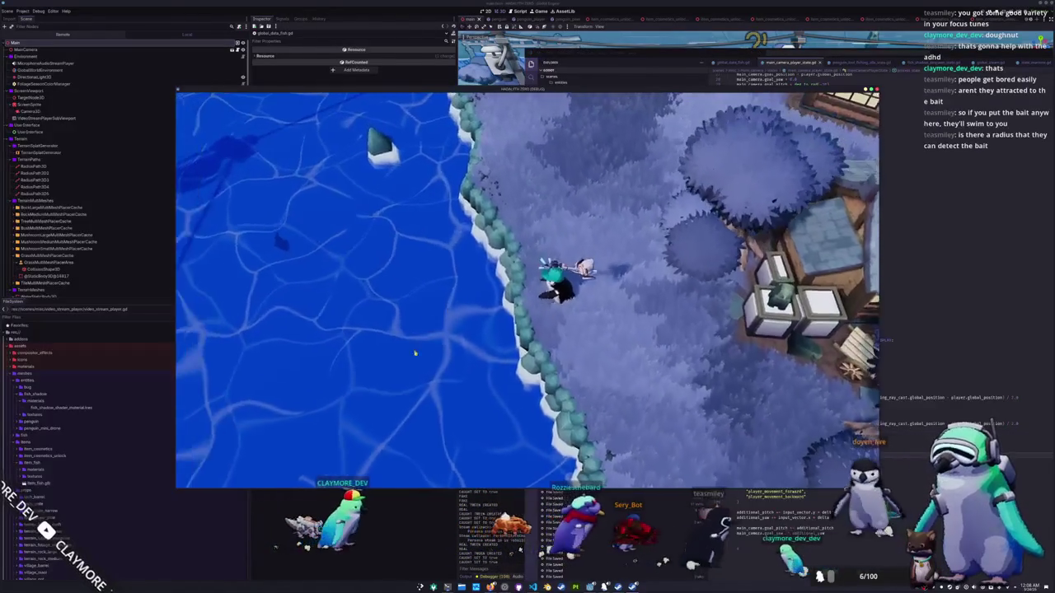
Step: Cast the line near the shore and hook the bite to start the minigame
click(450, 343)
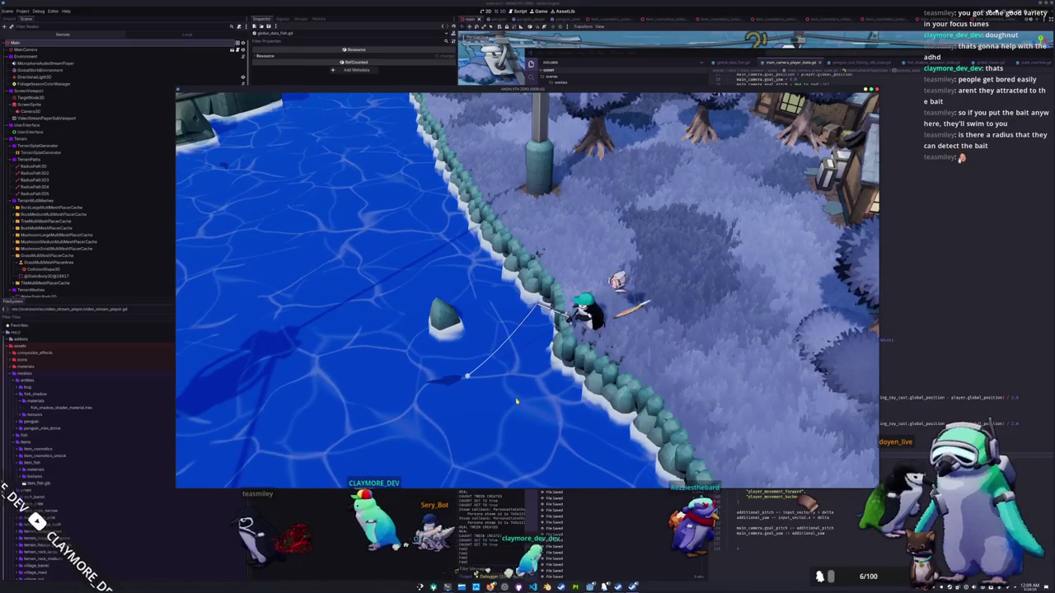
click(518, 400)
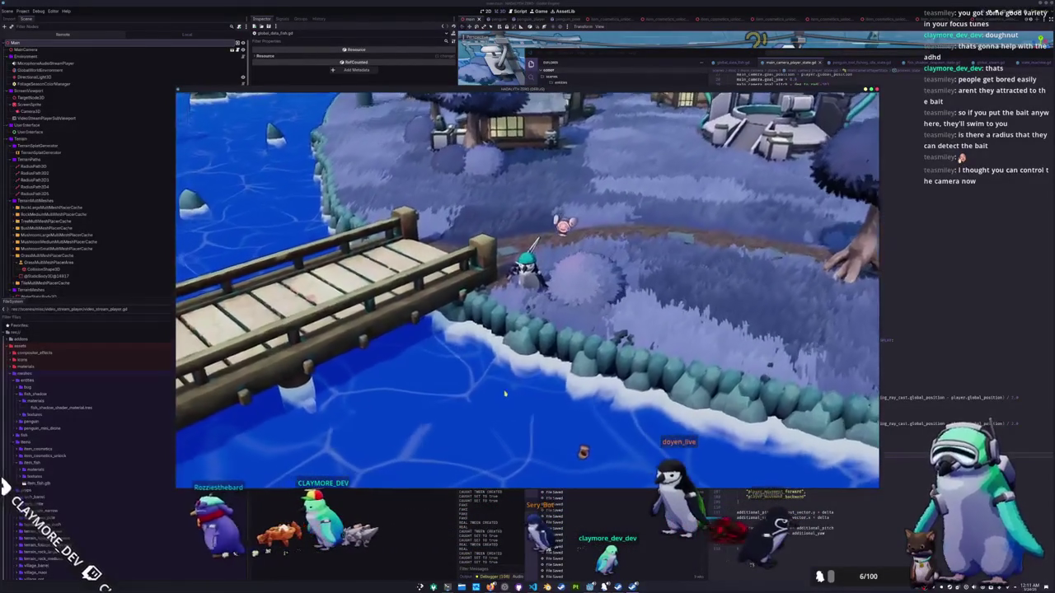
Step: Cast the line into the river by the bridge, then bring VS Code up beside the game
click(476, 403)
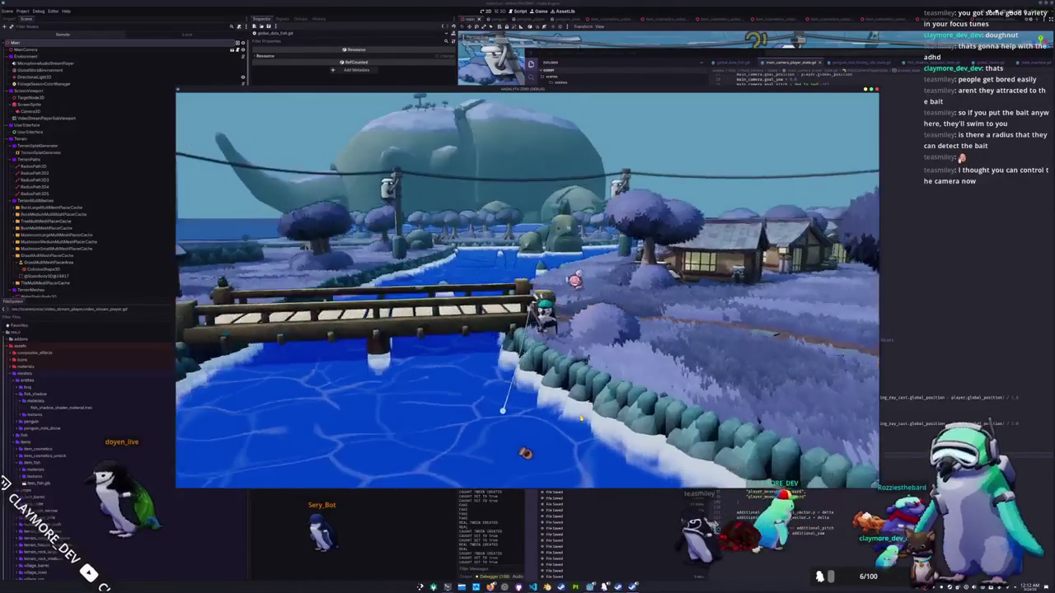
key(alt+Tab)
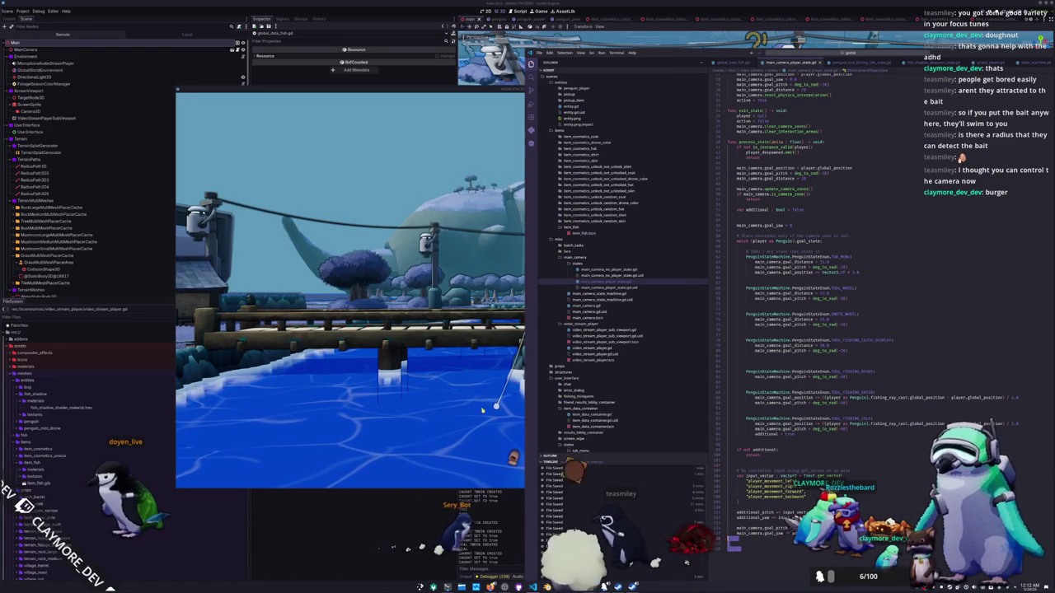
Step: Refocus the game, cast the line into the river, then return to the code editor
click(505, 417)
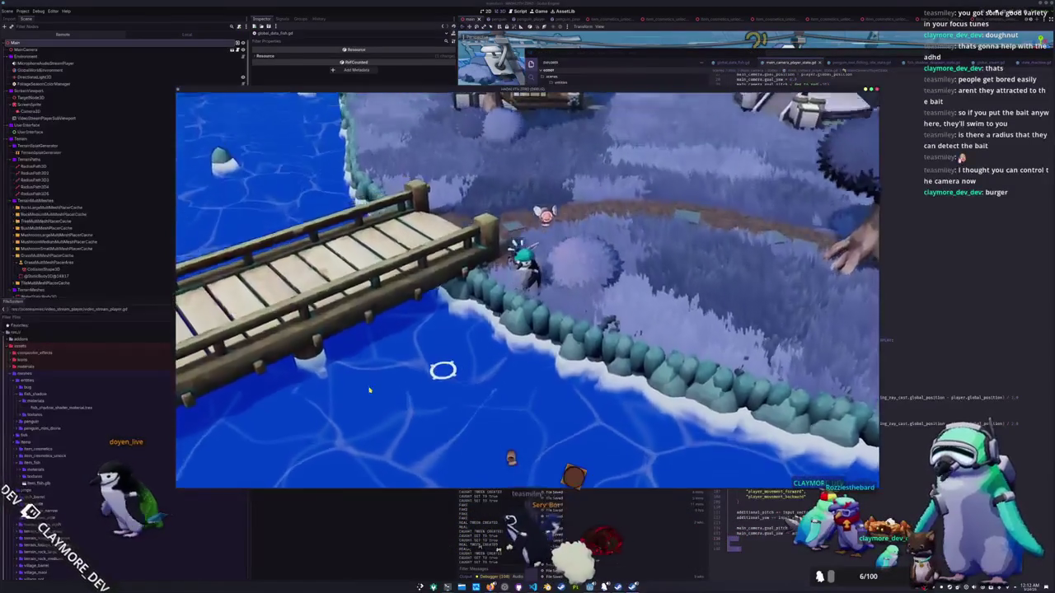
click(495, 406)
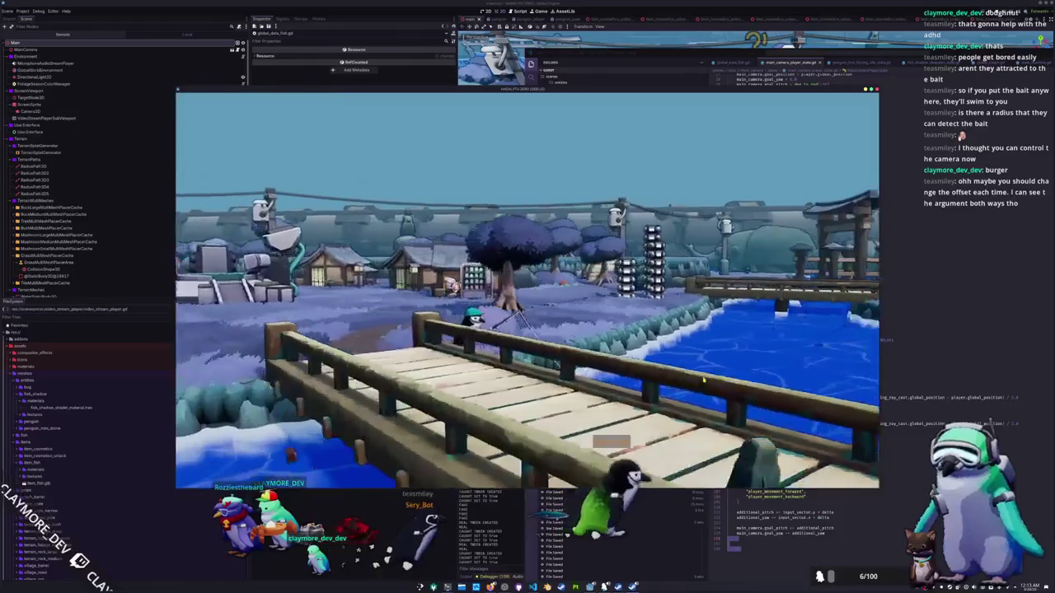
key(alt+Tab)
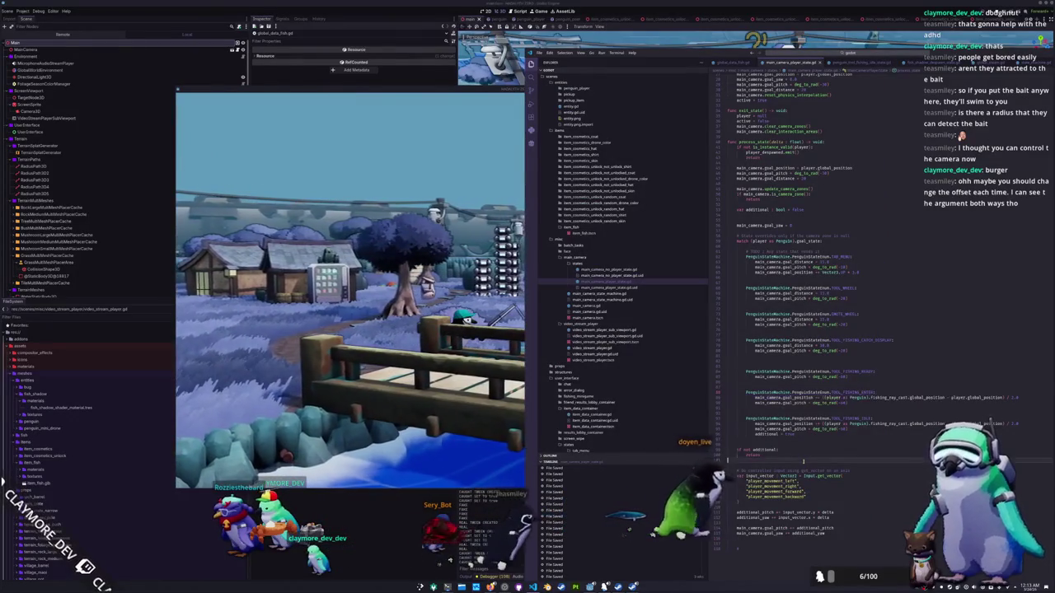
Step: Complete the 'if not additional:' line with its colon and open its body
scroll(804, 462, down, 3)
click(811, 456)
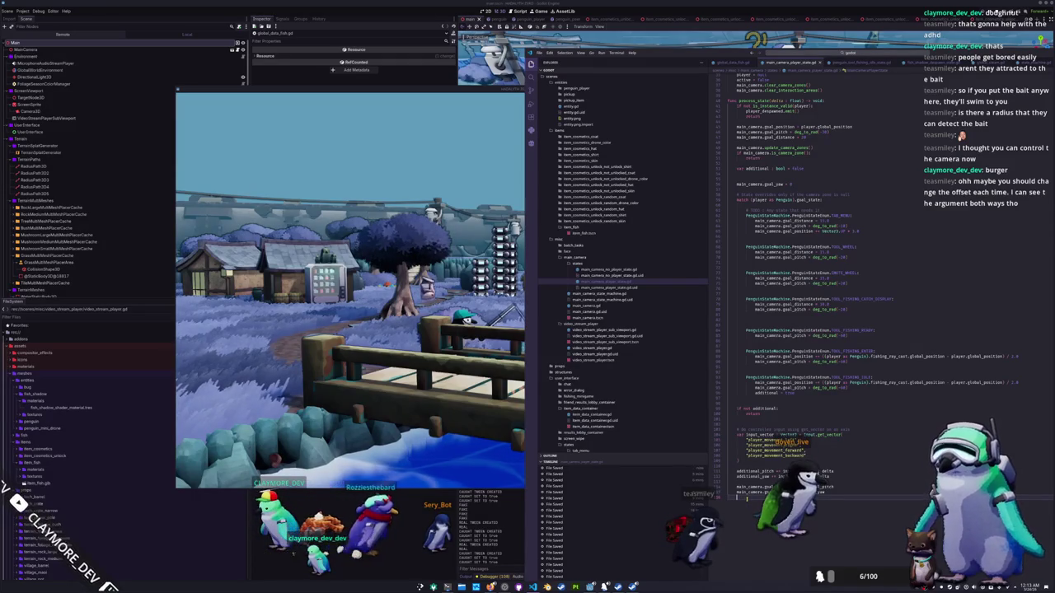
scroll(746, 498, up, 3)
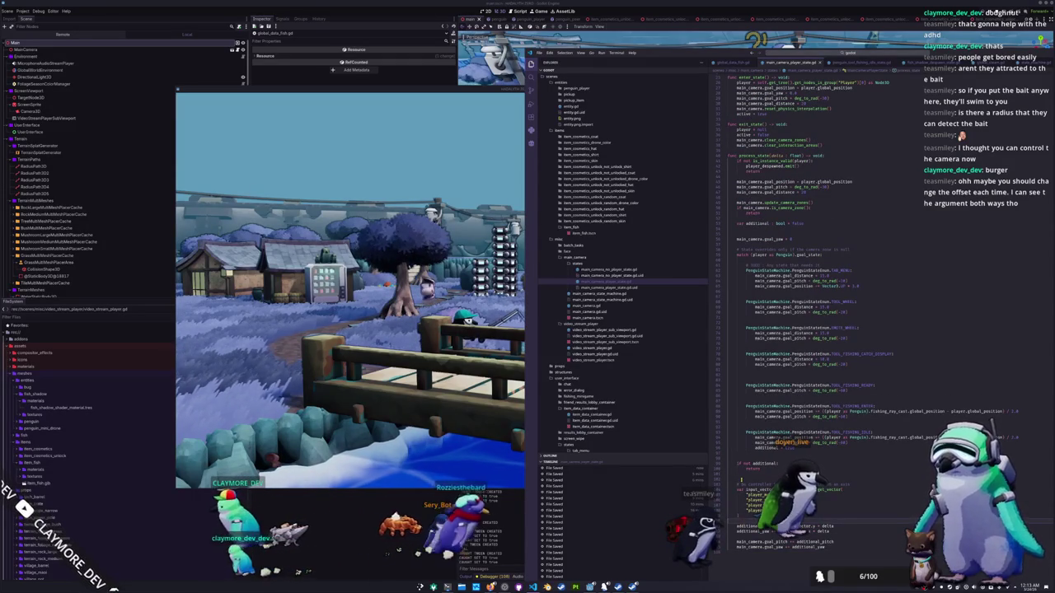
scroll(740, 481, up, 2)
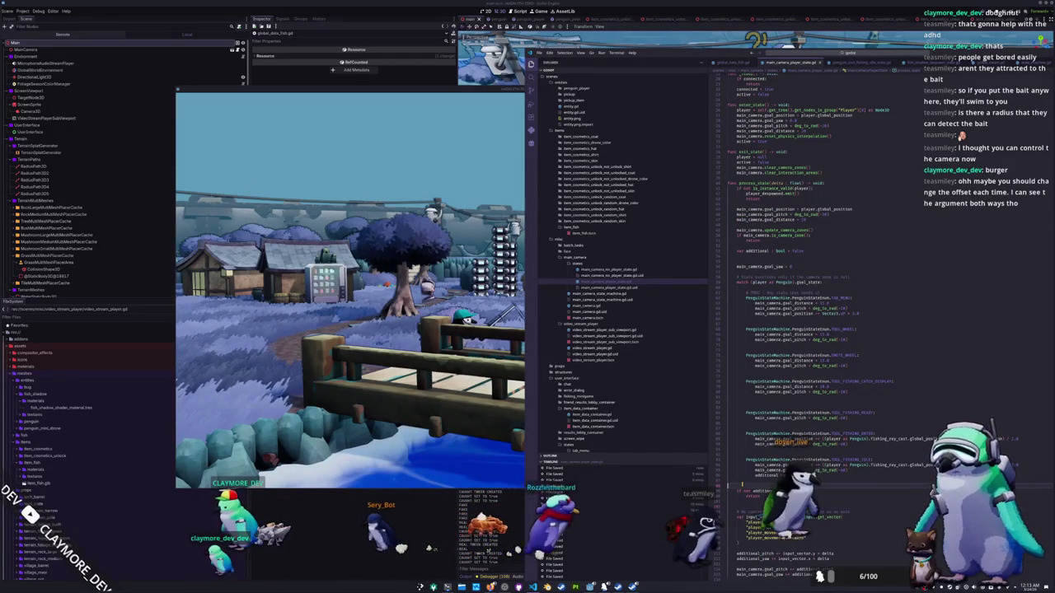
scroll(741, 485, up, 1)
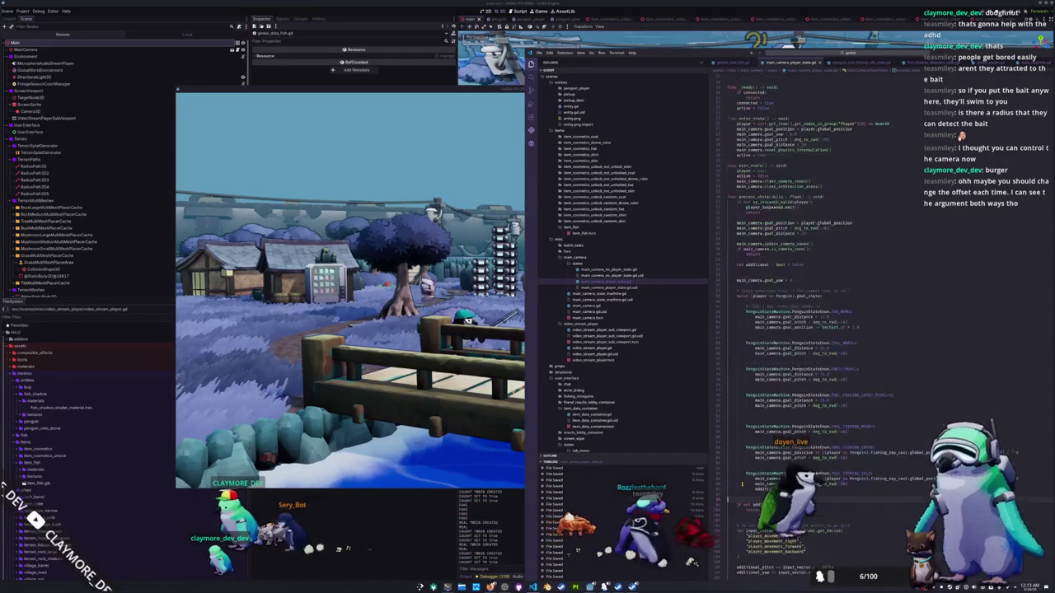
scroll(741, 486, down, 4)
text(:)
key(Return)
key(Return)
key(Return)
Step: Add 'if clear_additional_input:' setting additional_pitch = 0 and additional_yaw = 0 via autocomplete
text(f)
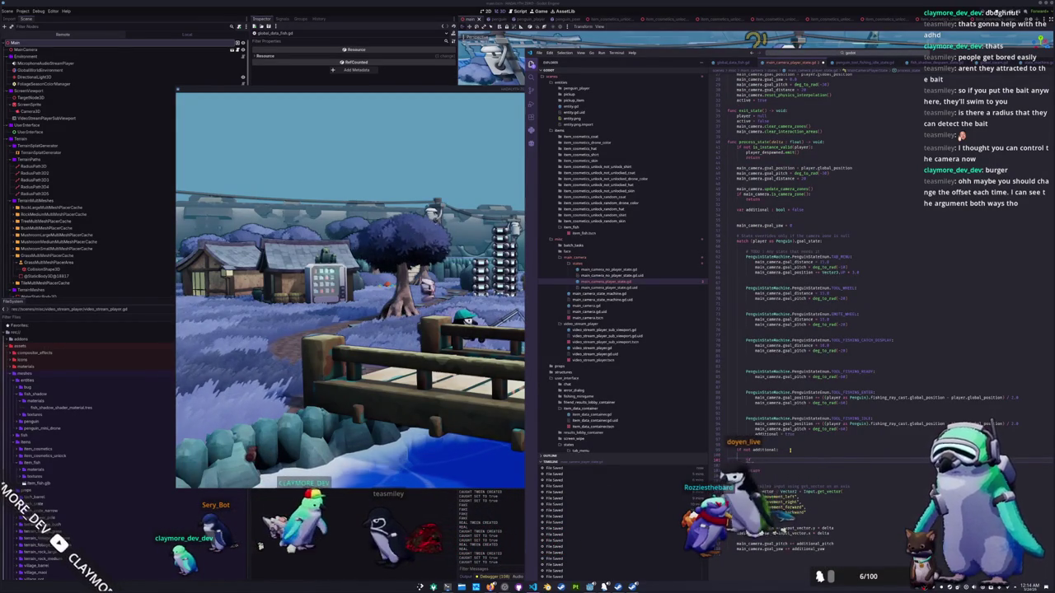
text(_a)
text(add)
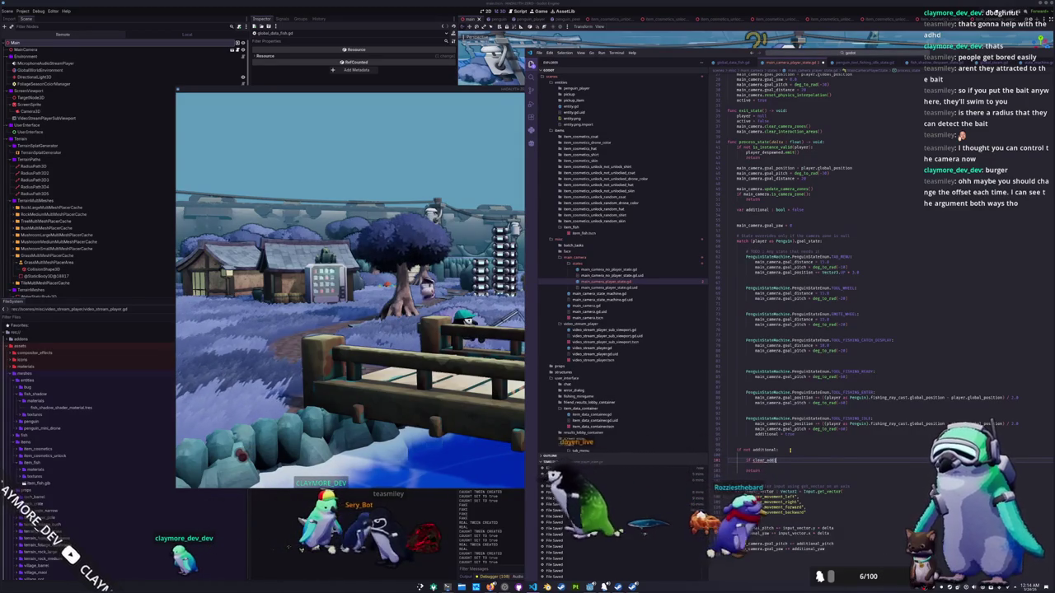
text(itional_i)
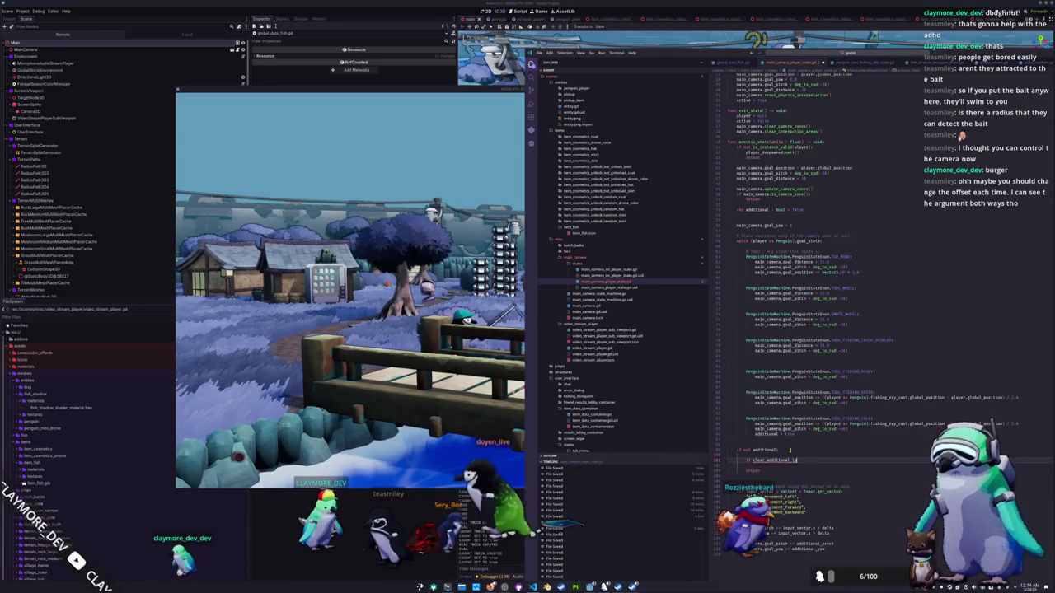
text(nput:)
key(Return)
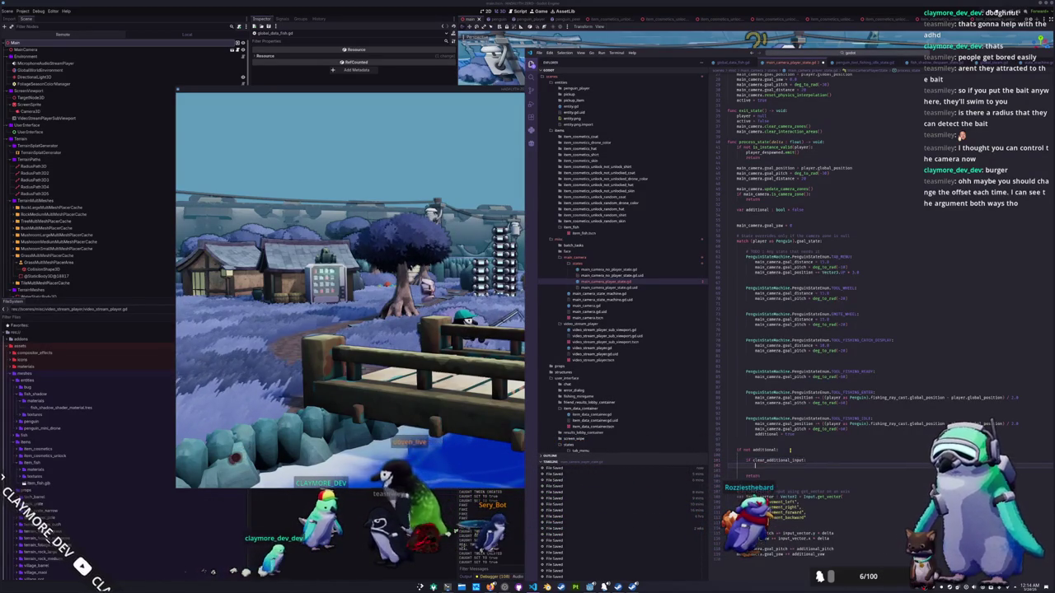
text(additional_pitch =)
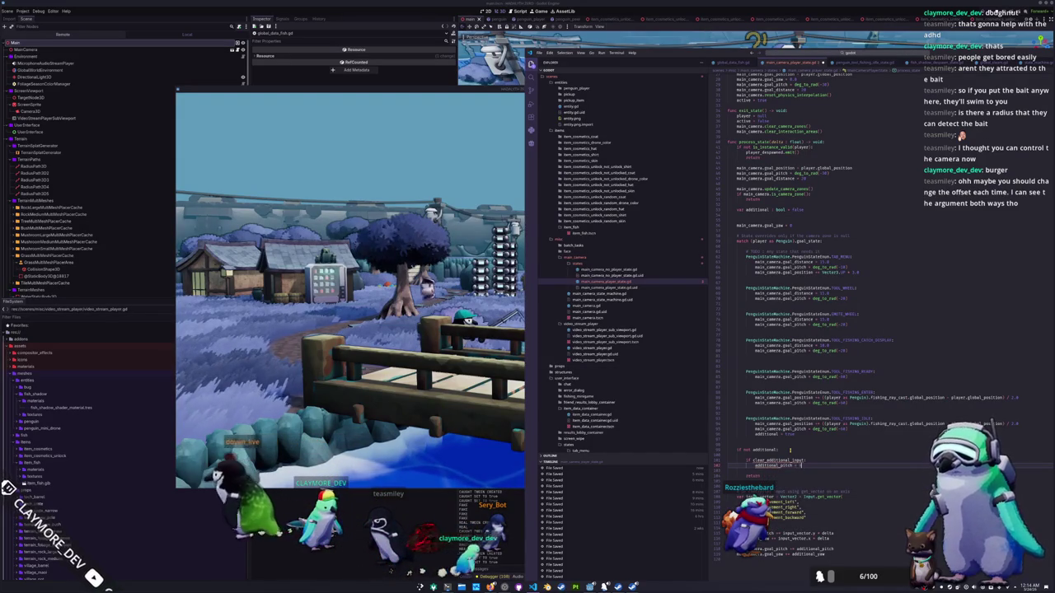
text(0)
key(Return)
text(additional_yaw = 0)
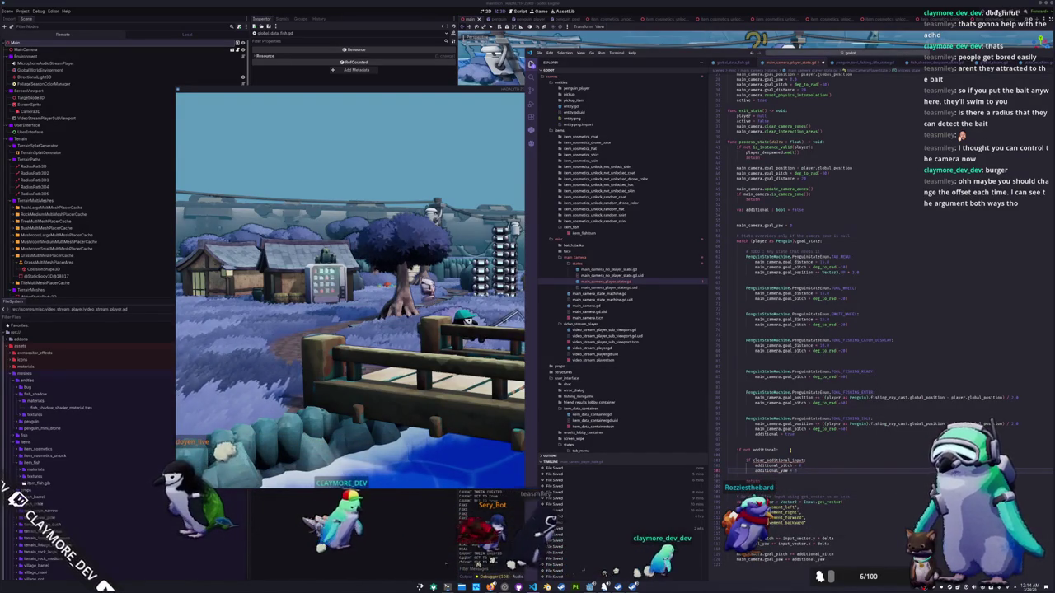
double_click(778, 460)
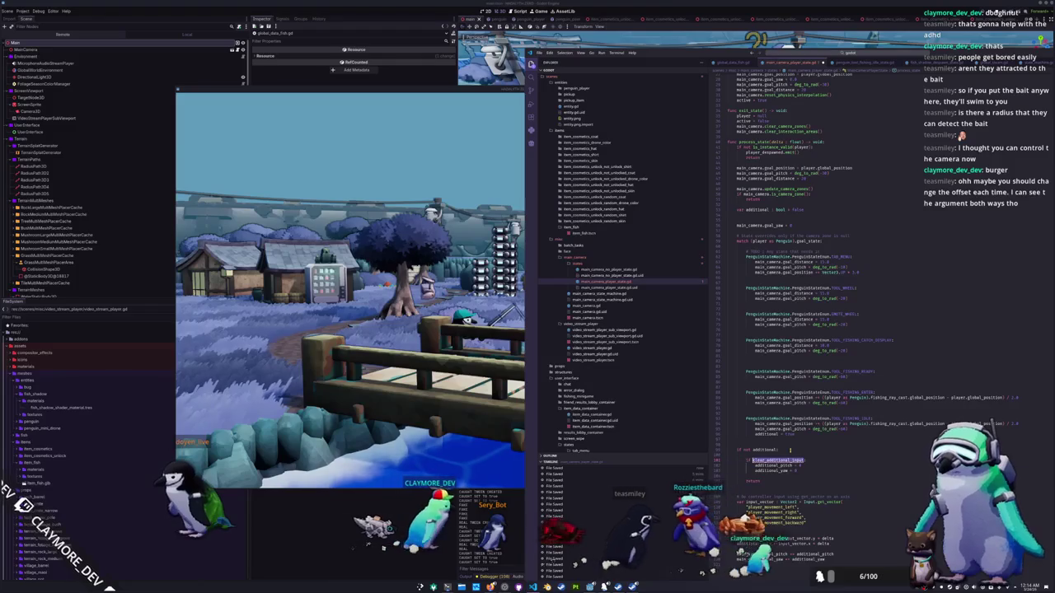
scroll(825, 288, up, 8)
key(ctrl+v)
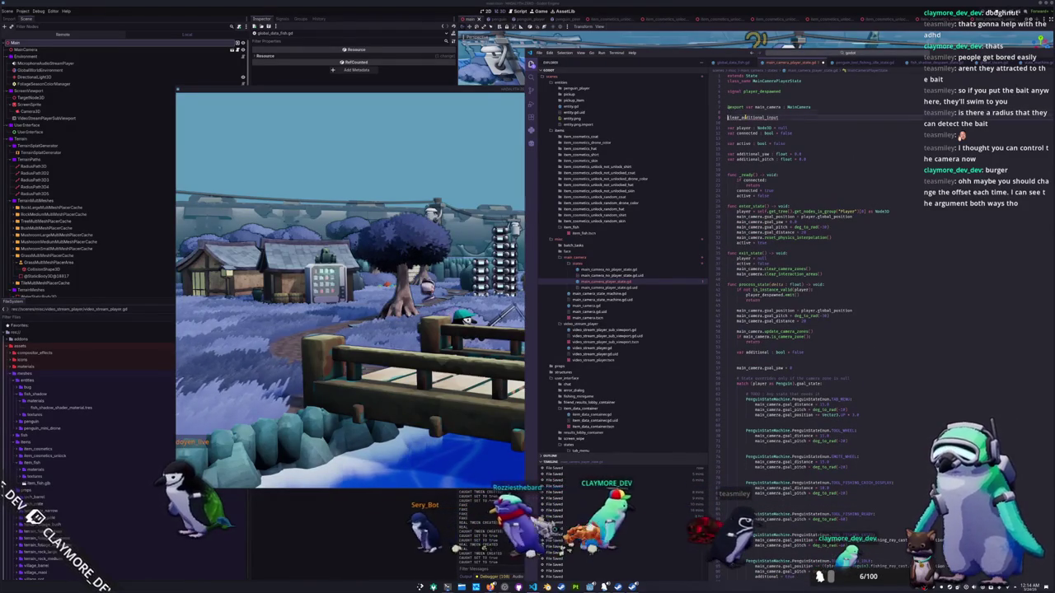
text(var )
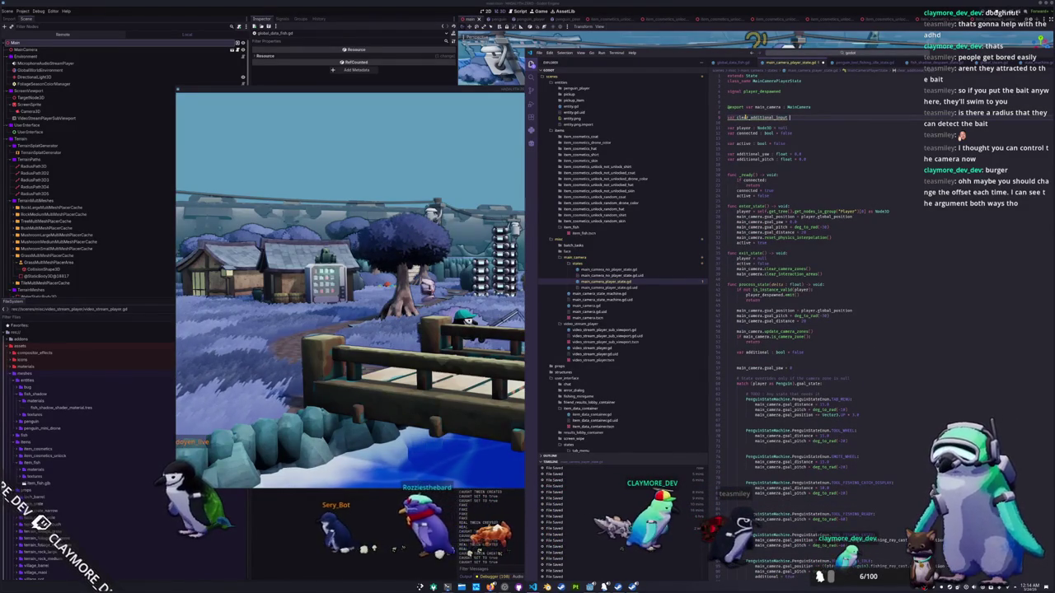
text(: boo)
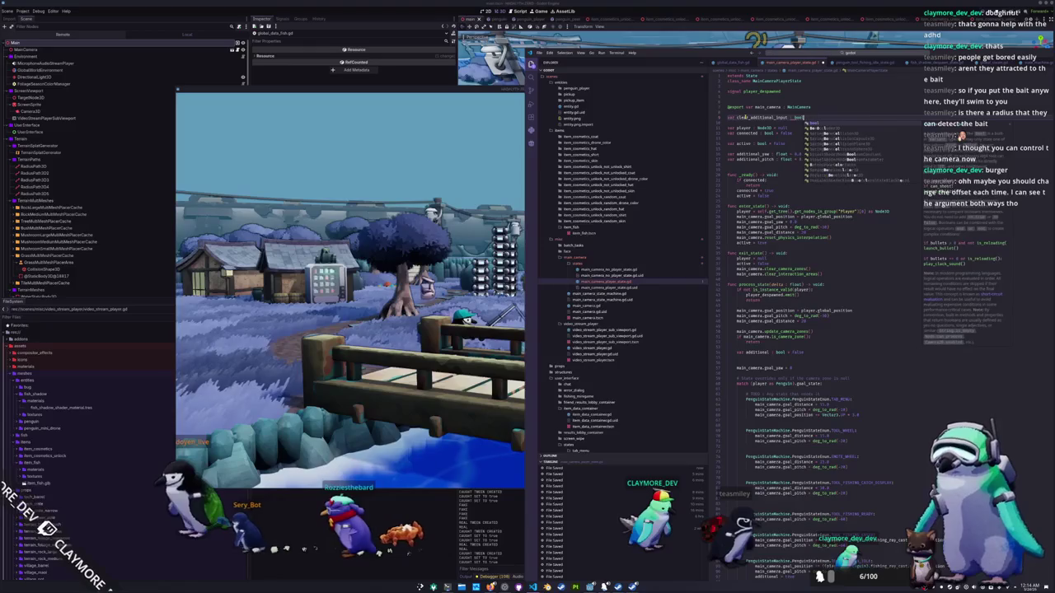
text(l = fals)
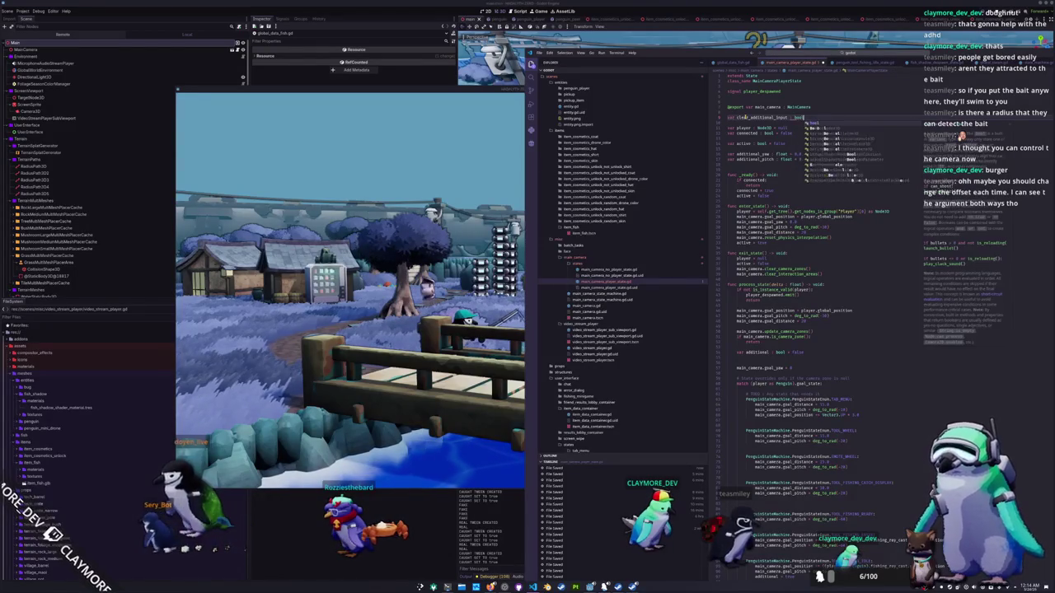
key(Return)
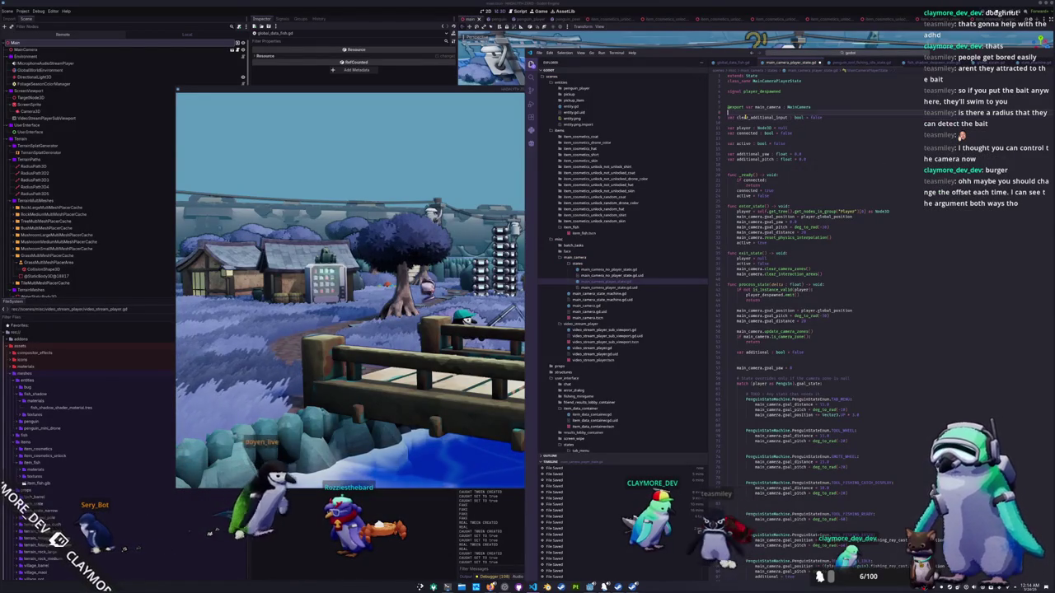
key(ctrl+shift+Return)
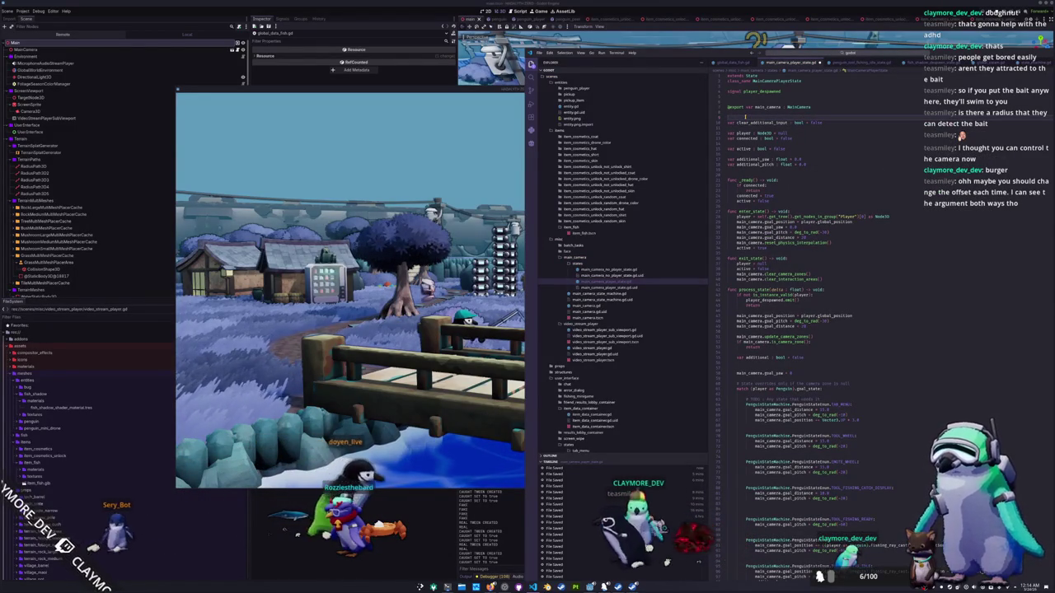
Step: Add a TODO comment noting the reset should move to the base class
text(# TODO:)
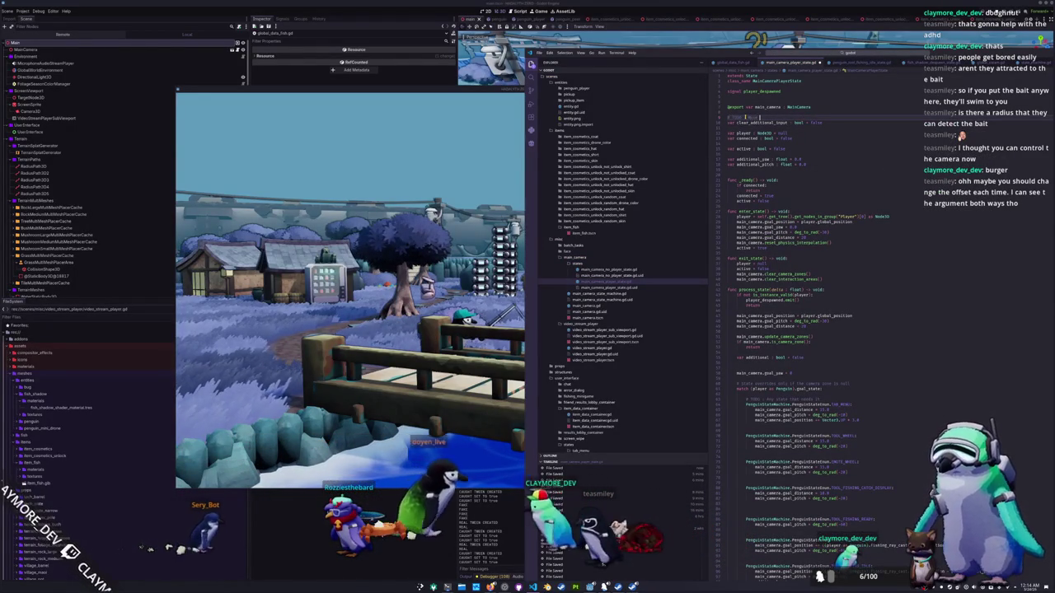
text( move this to the base class)
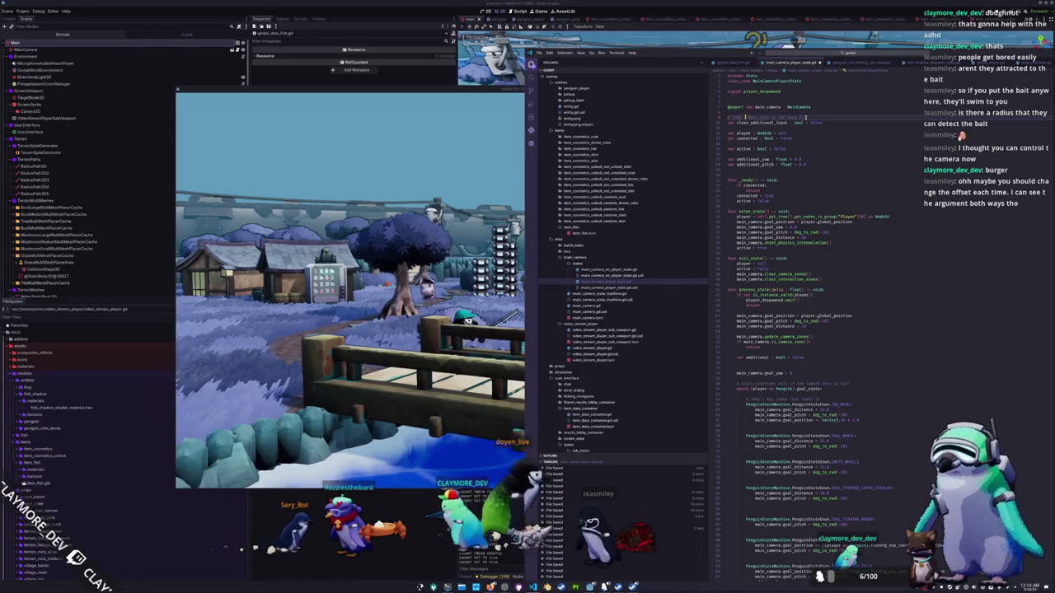
key(ctrl+BackSpace)
key(ctrl+BackSpace)
key(ctrl+BackSpace)
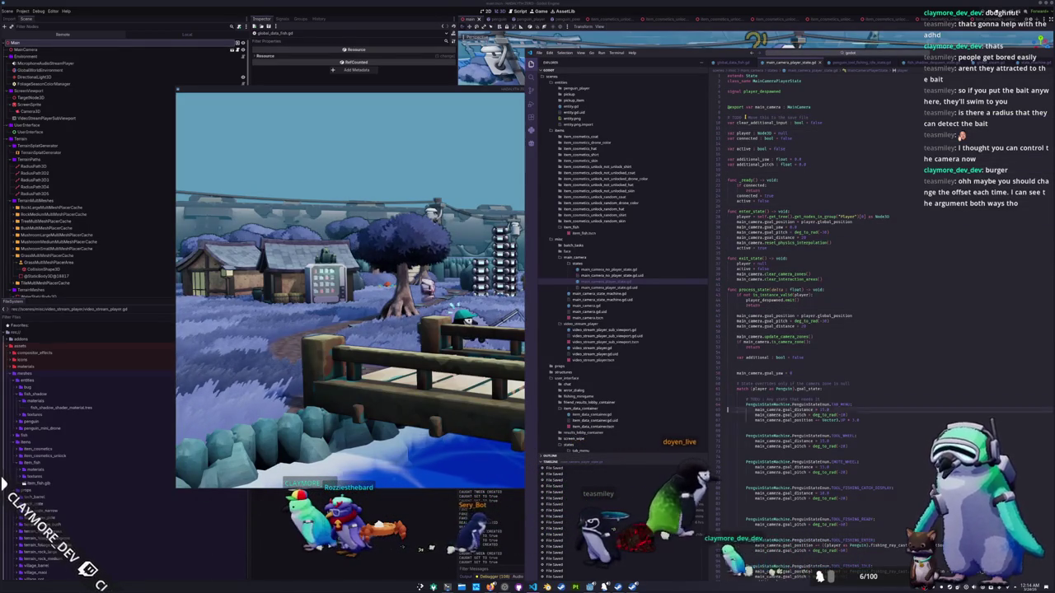
scroll(745, 118, down, 1)
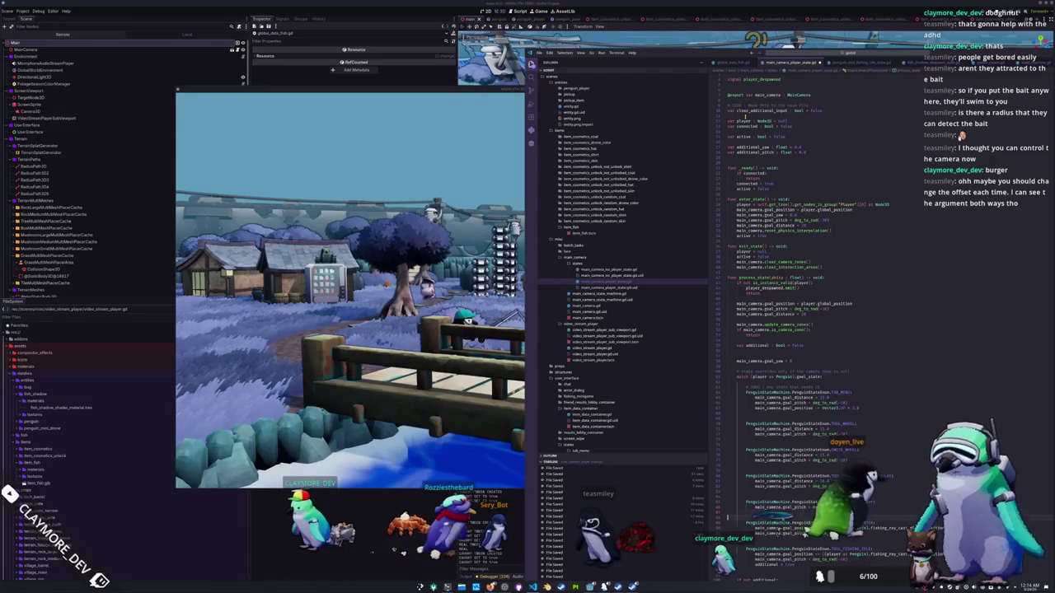
scroll(746, 118, down, 1)
scroll(746, 118, down, 5)
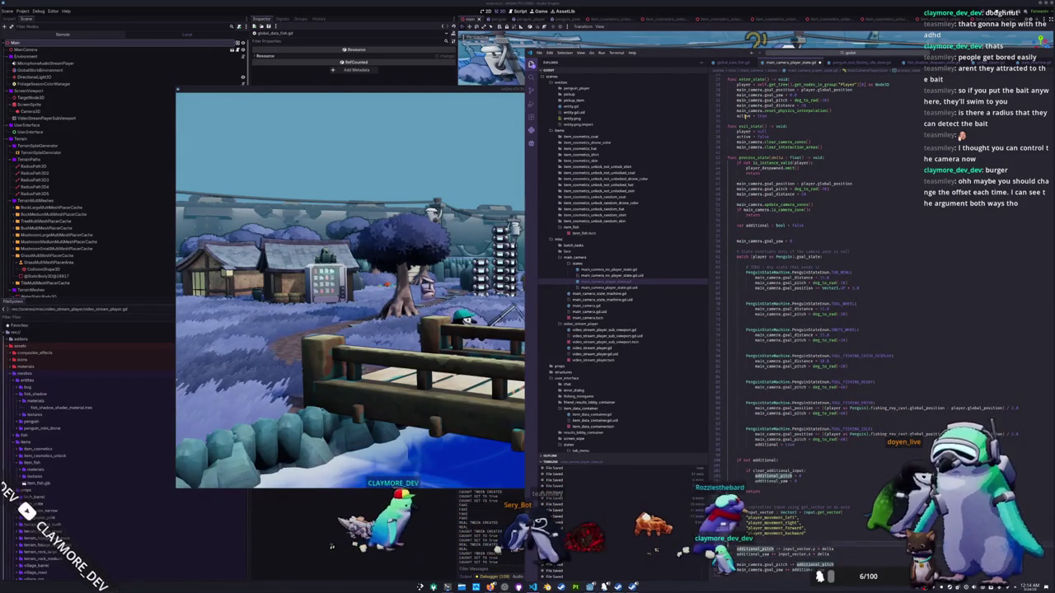
Step: Copy the additional_pitch and additional_yaw = 0 reset lines into enter_state
drag(729, 474, 787, 481)
key(ctrl+c)
key(Escape)
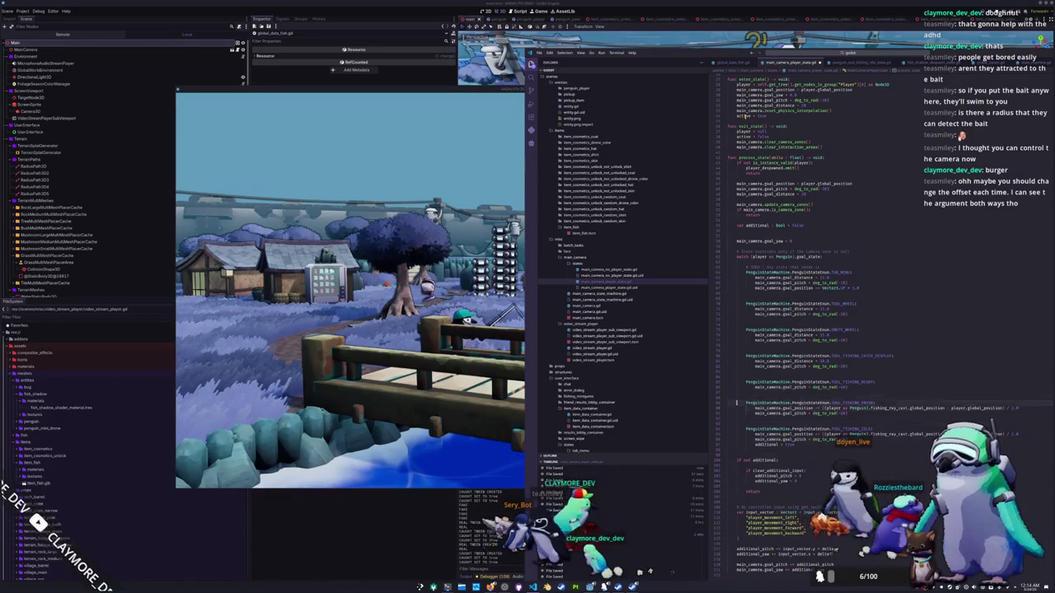
key(Up)
key(Up)
key(Up)
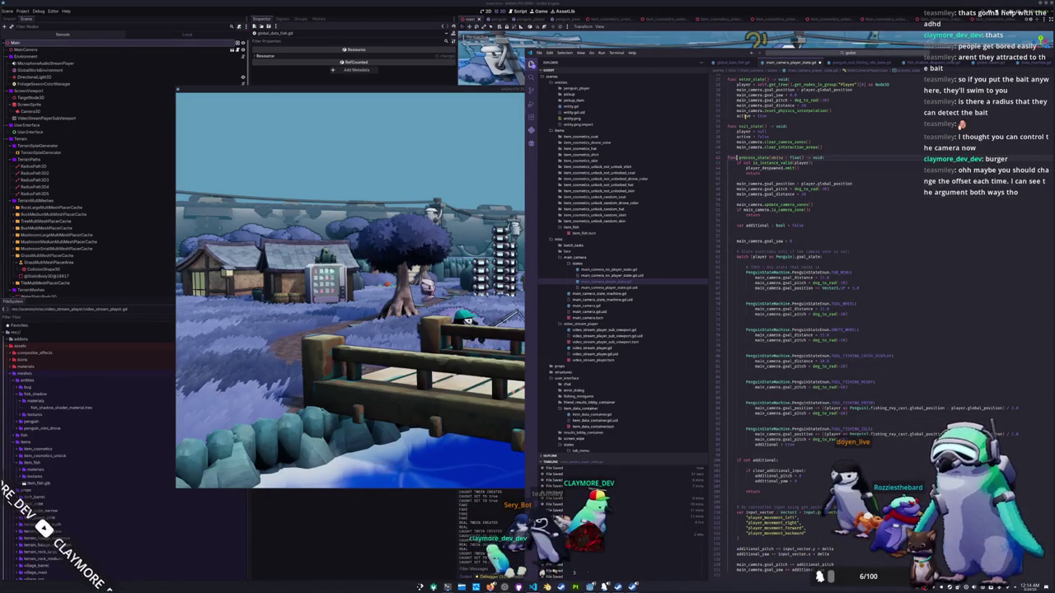
key(Return)
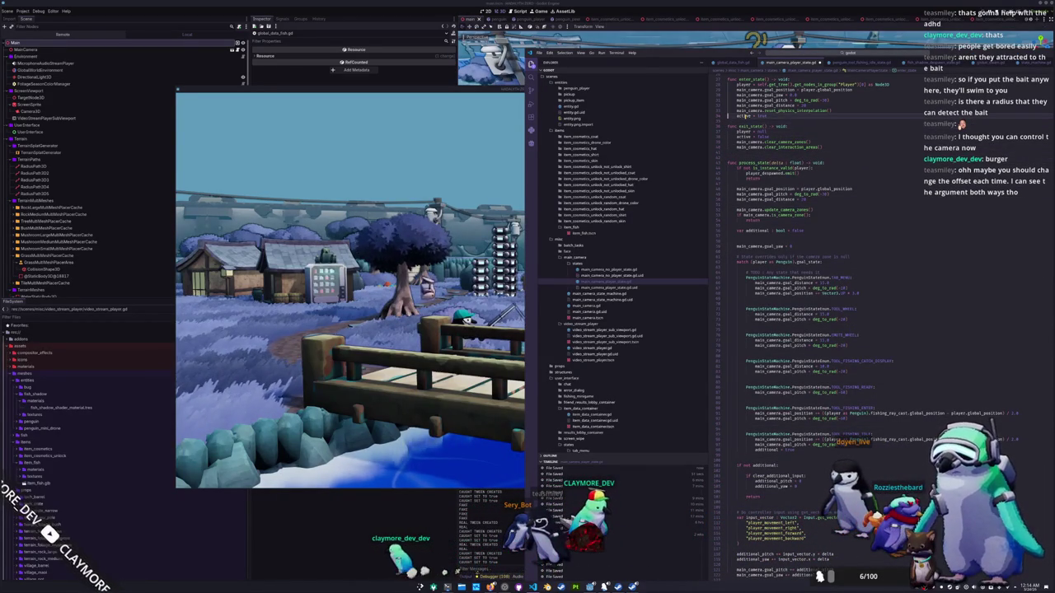
key(ctrl+v)
key(Return)
key(Up)
key(Up)
key(shift+Tab)
key(ctrl+z)
key(Up)
key(Up)
key(Up)
Step: Paste the goal_pitch = deg_to_rad(-30) line after goal_yaw in process_state
key(shift+End)
key(ctrl+c)
key(Down)
key(Down)
key(Down)
key(Down)
key(Down)
key(Return)
key(ctrl+v)
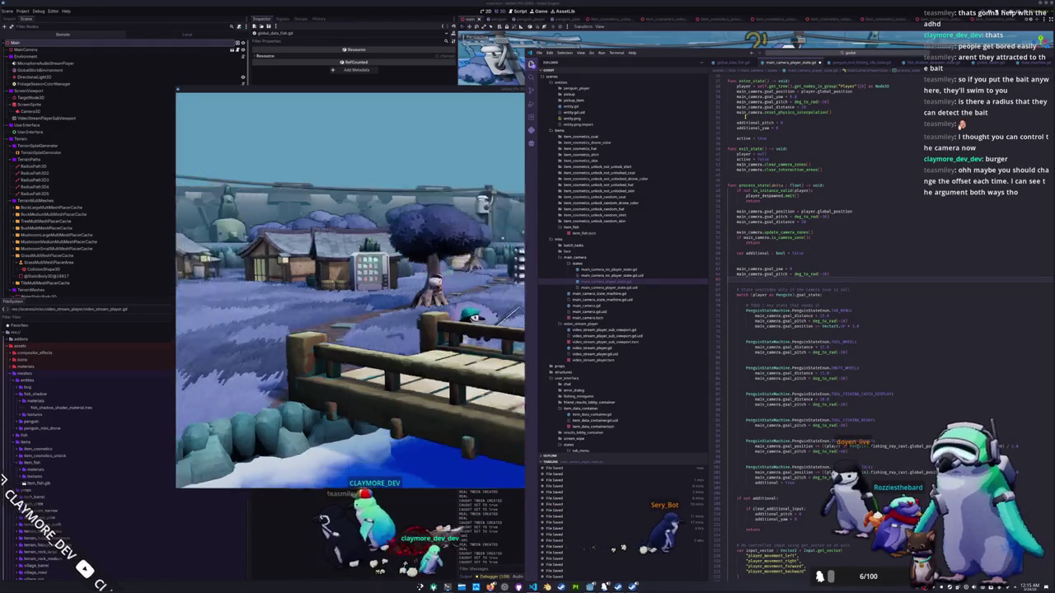
key(alt+Tab)
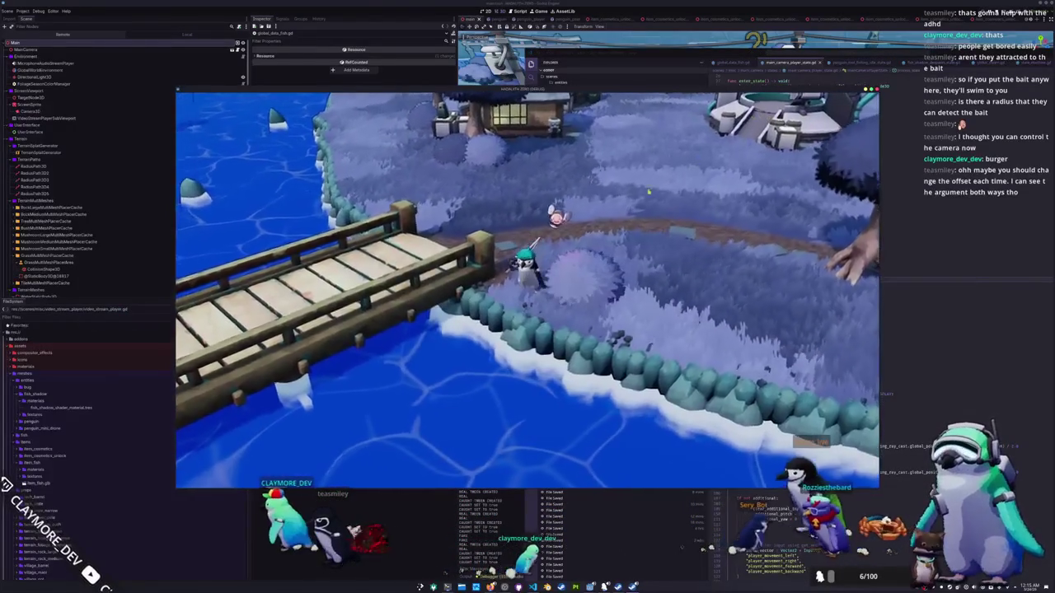
Step: Cast the rod into the water beside the bridge, then return to the code editor
click(507, 421)
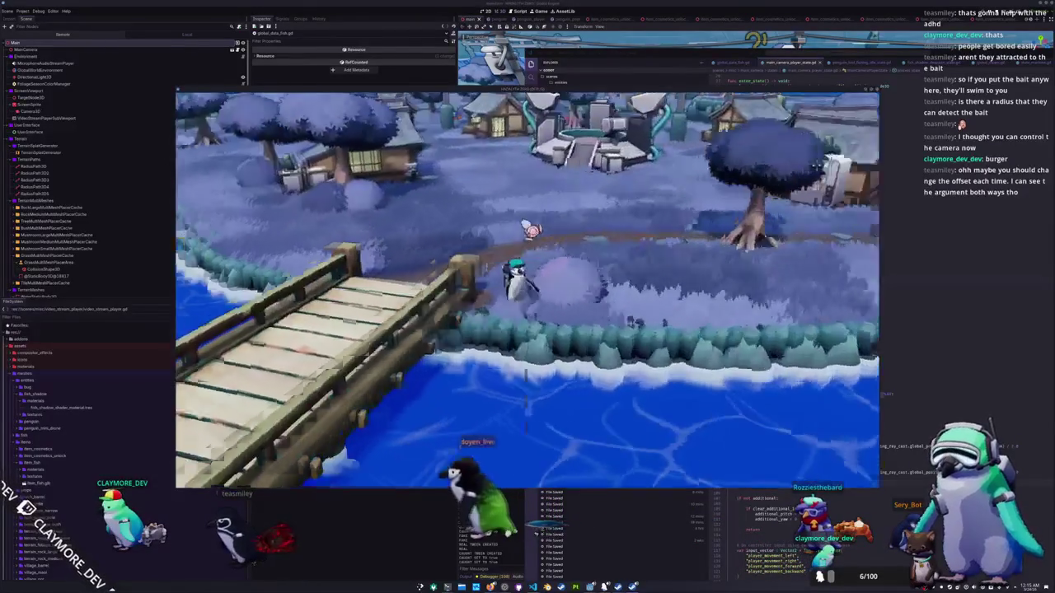
key(alt+Tab)
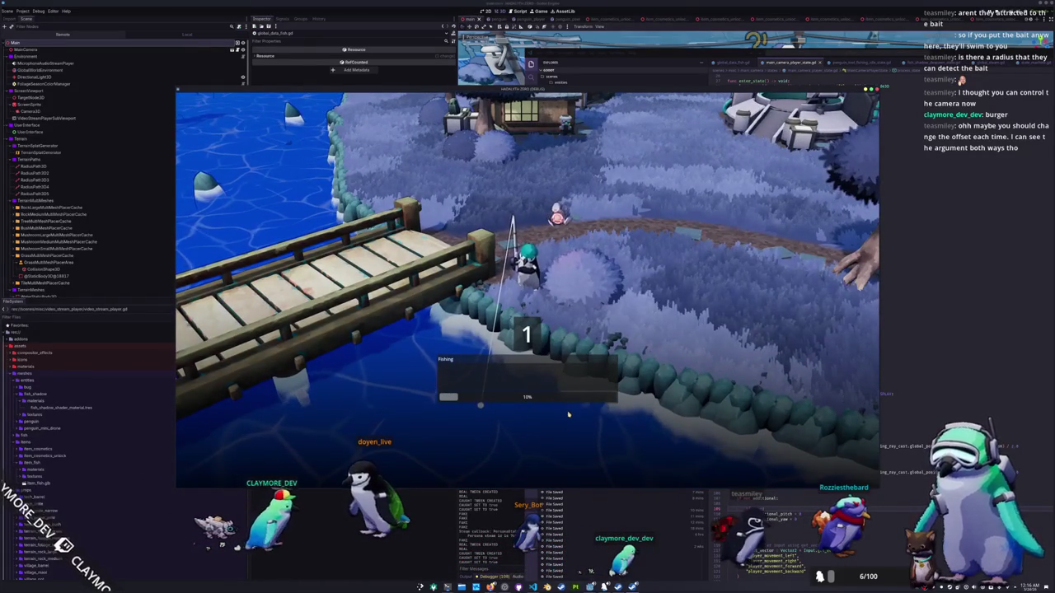
Step: Enter the first fishing arrow prompts (↓←↓↑, ↑←←↑, →↑→←, ←→↓←, ↑→↑↓ and more)
key(Down)
key(Left)
key(Down)
key(Up)
key(Down)
key(Down)
key(Up)
key(Right)
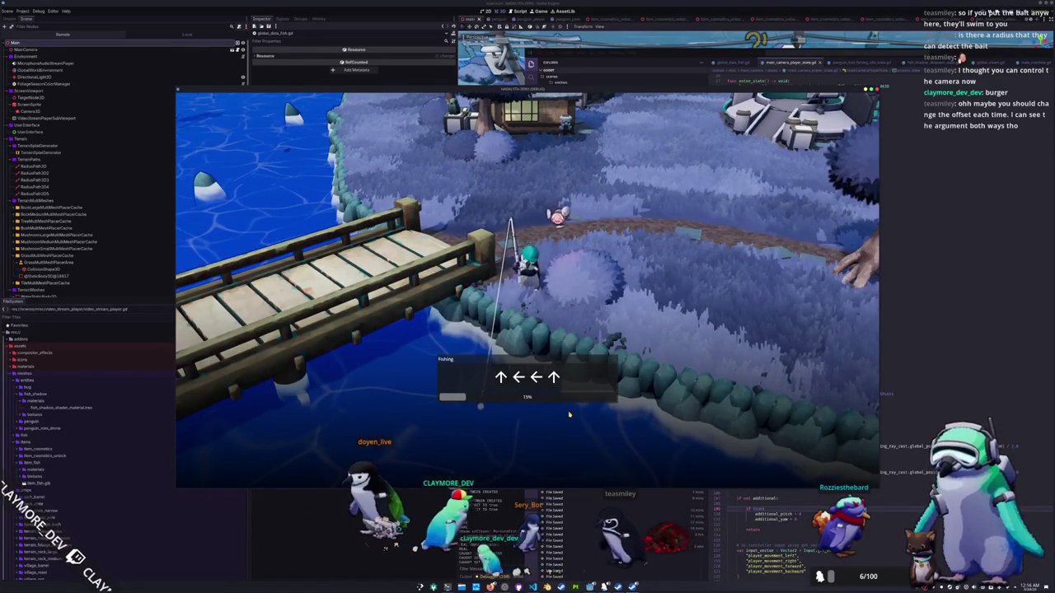
key(Up)
key(Left)
key(Left)
key(Up)
key(Right)
key(Up)
key(Right)
key(Left)
key(Left)
key(Right)
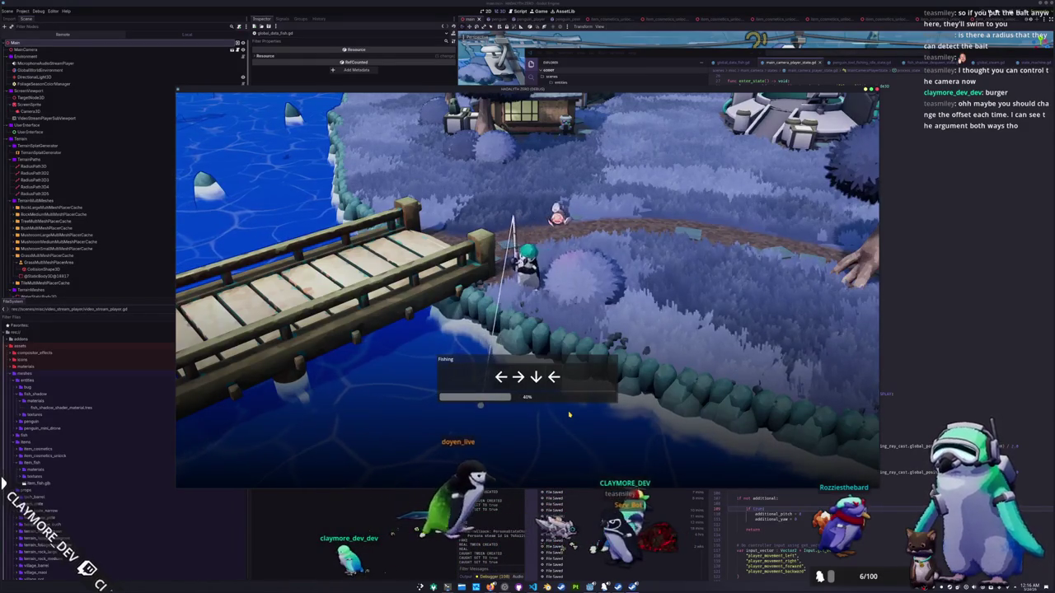
key(Down)
key(Left)
key(Up)
key(Right)
key(Up)
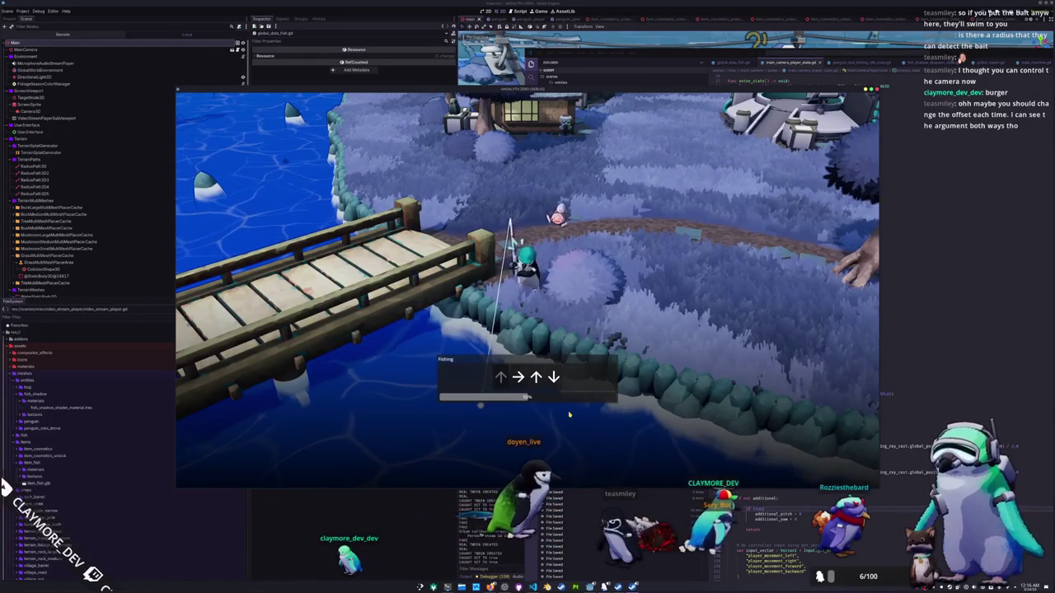
key(Down)
key(Up)
key(Down)
key(Down)
key(Right)
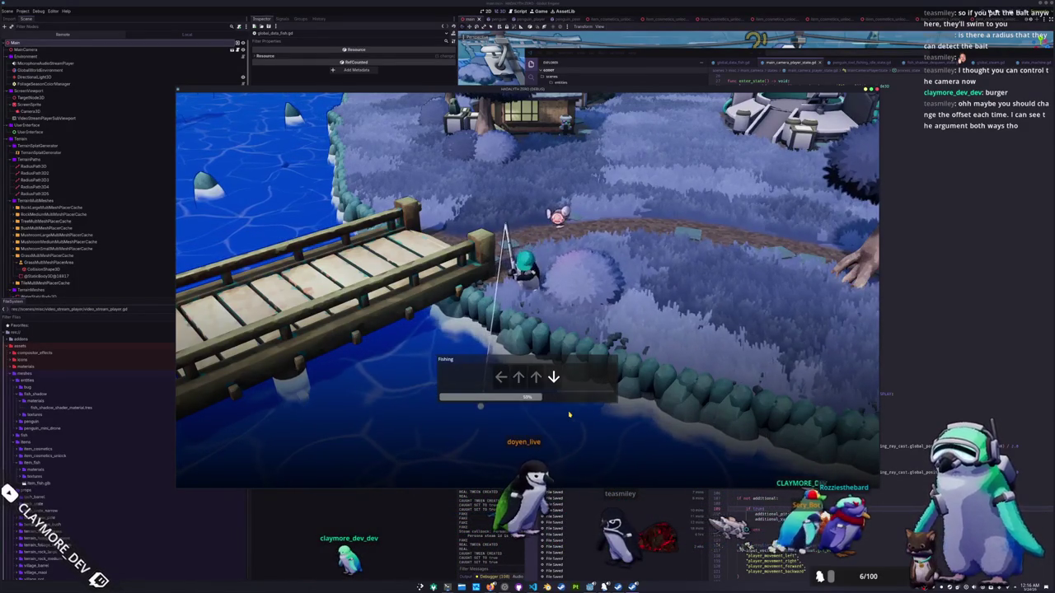
key(Up)
key(Up)
key(Right)
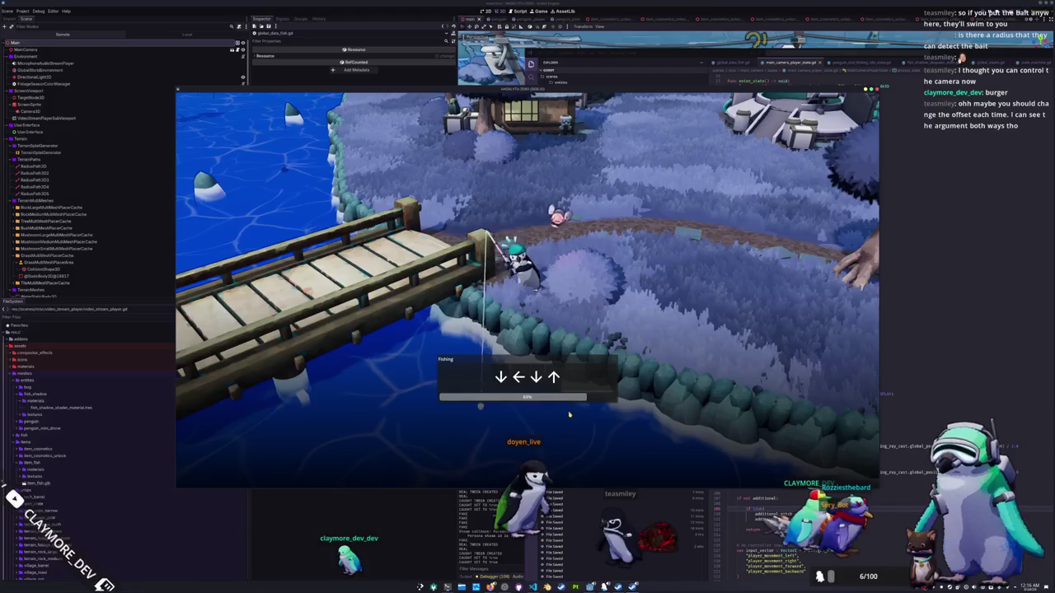
key(Down)
key(Up)
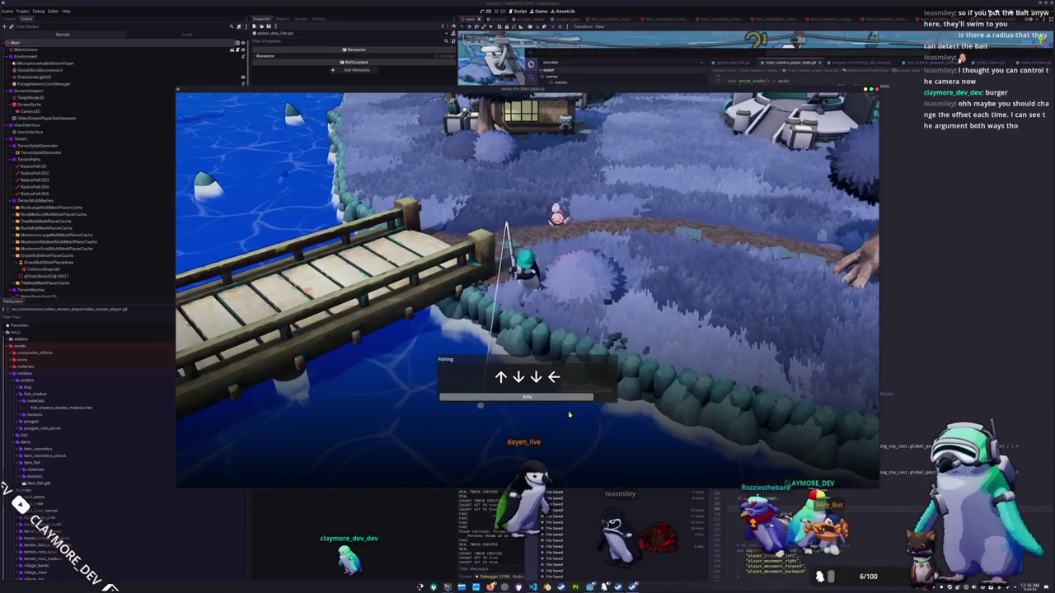
key(Down)
key(Left)
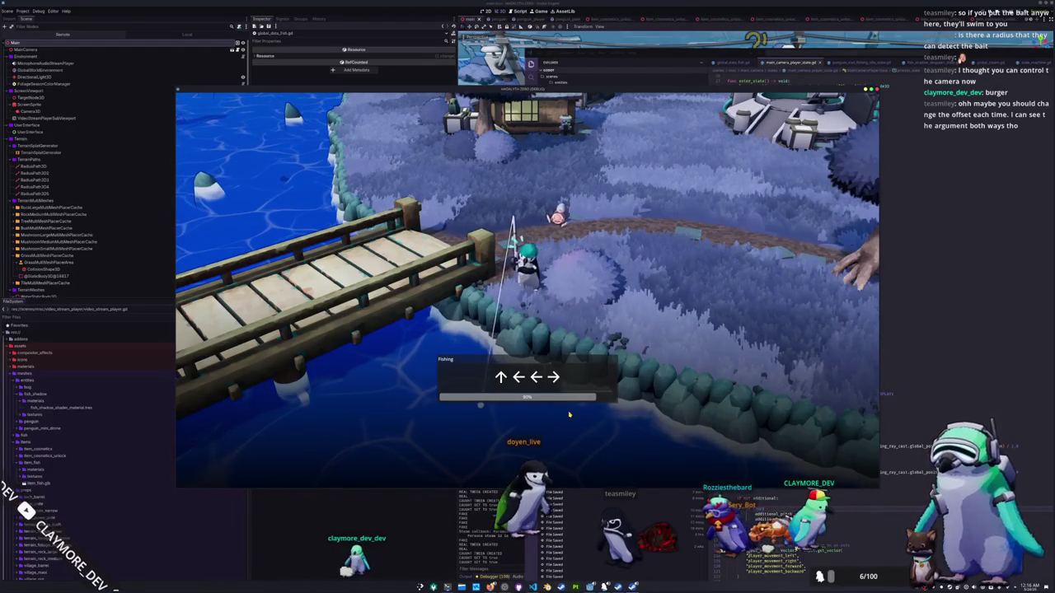
key(Up)
key(Left)
key(Left)
key(Right)
key(Down)
Step: Finish the remaining arrow prompts to land the catch, then cast a fresh line
key(Left)
key(Left)
key(Up)
key(Down)
key(Right)
key(Right)
key(Right)
key(Right)
key(Right)
key(Down)
key(Up)
key(Up)
key(Up)
key(Left)
key(Right)
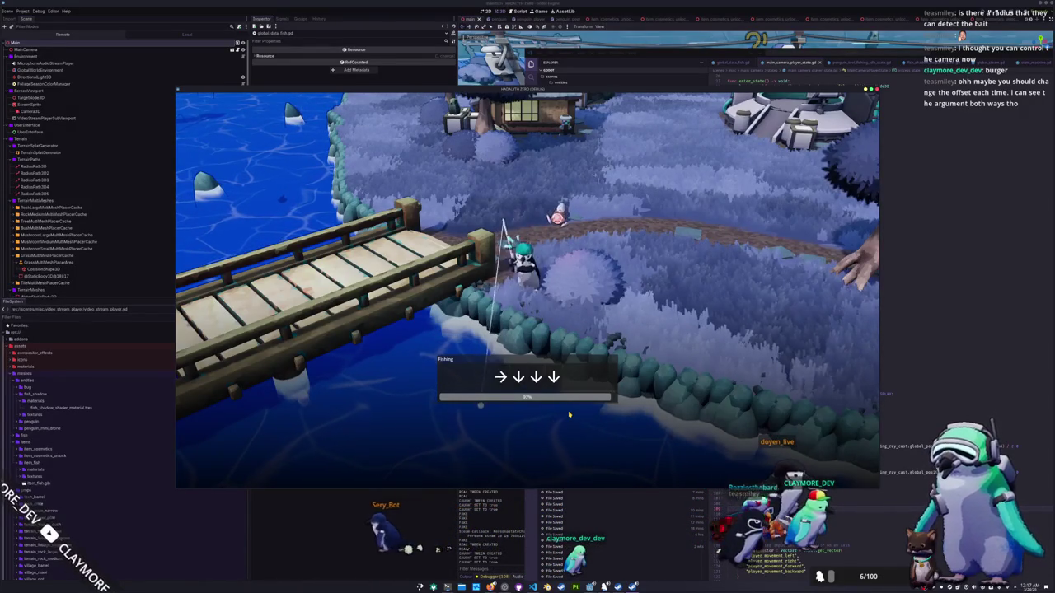
key(Right)
key(Down)
key(Down)
key(Down)
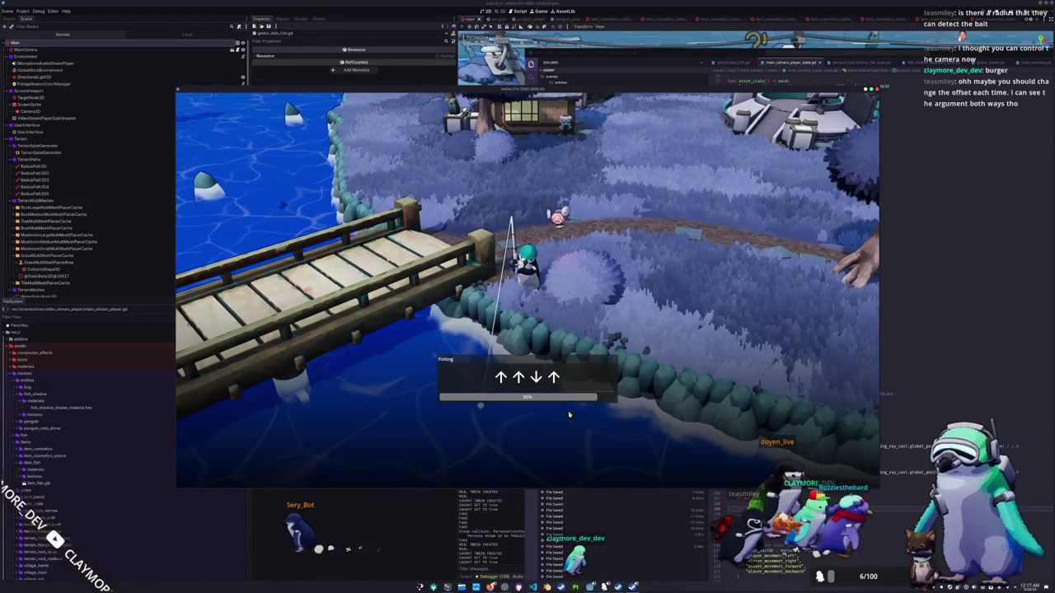
key(Up)
key(Up)
key(Down)
key(Up)
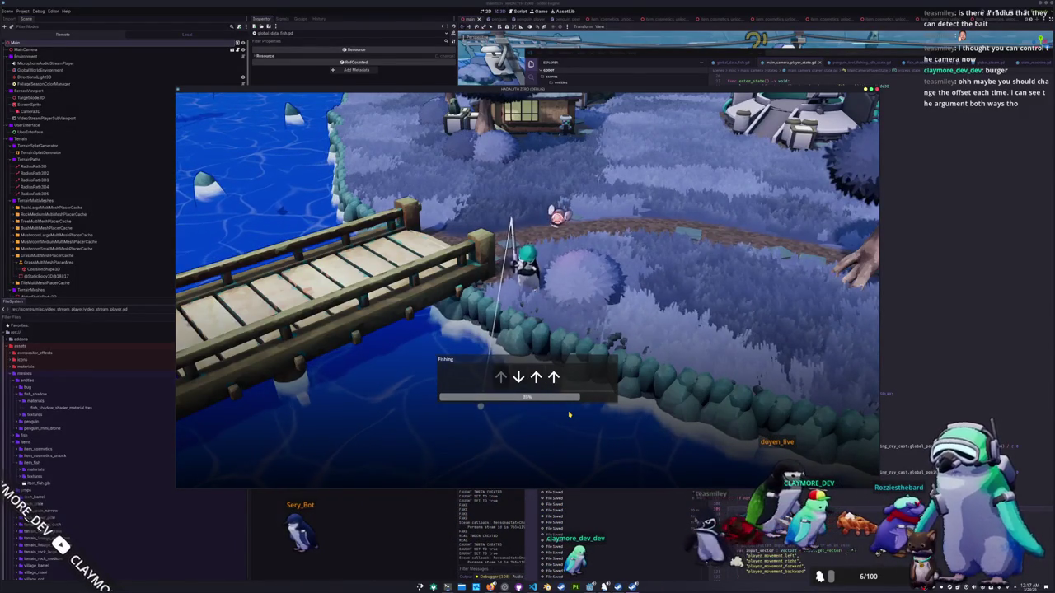
key(Up)
key(Right)
key(Left)
key(Down)
key(Right)
key(Up)
key(Right)
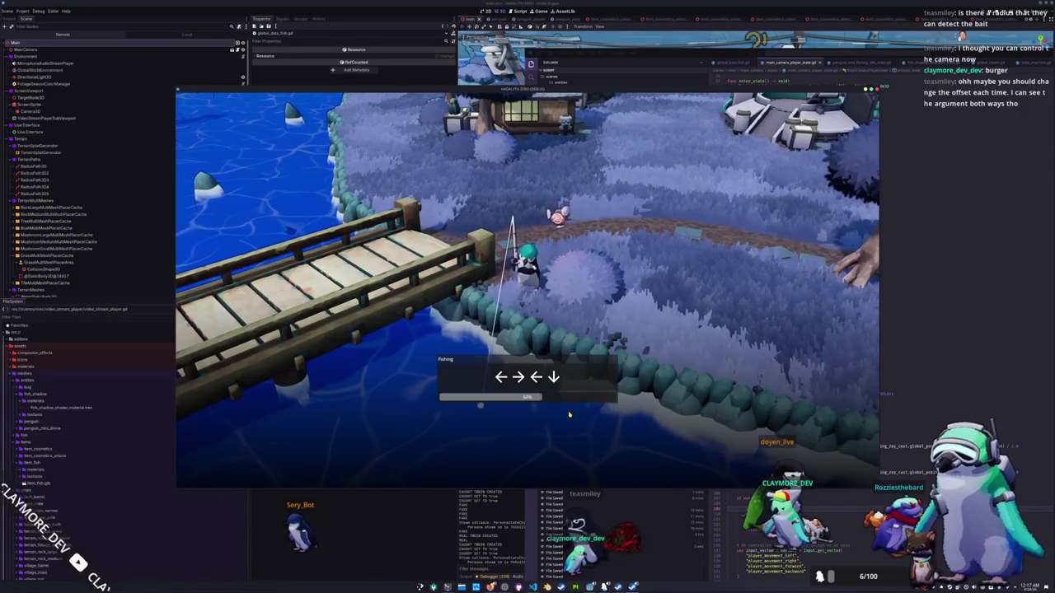
key(Down)
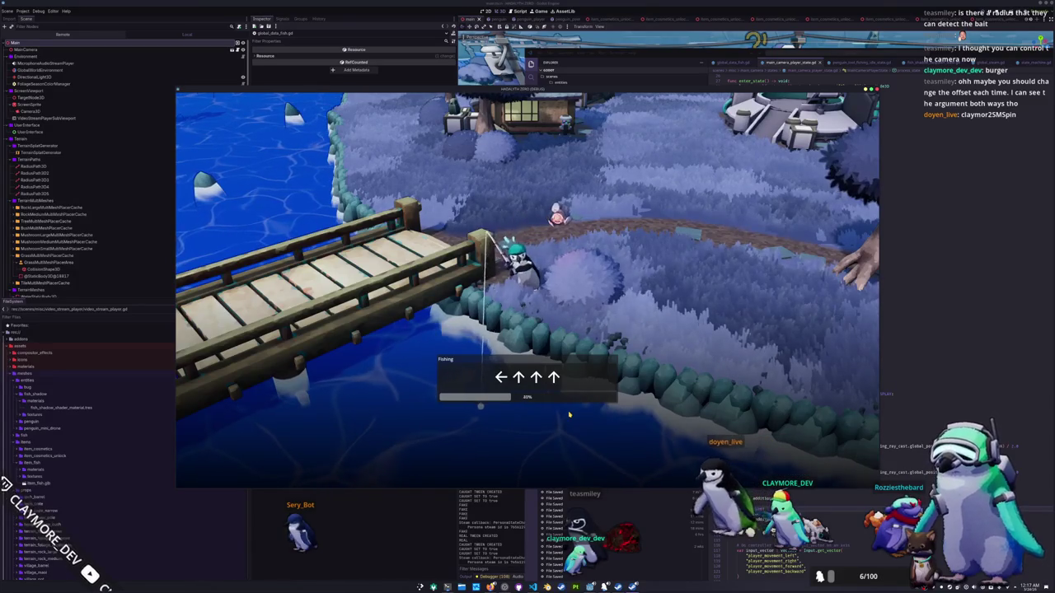
key(Left)
key(Up)
key(Left)
key(Left)
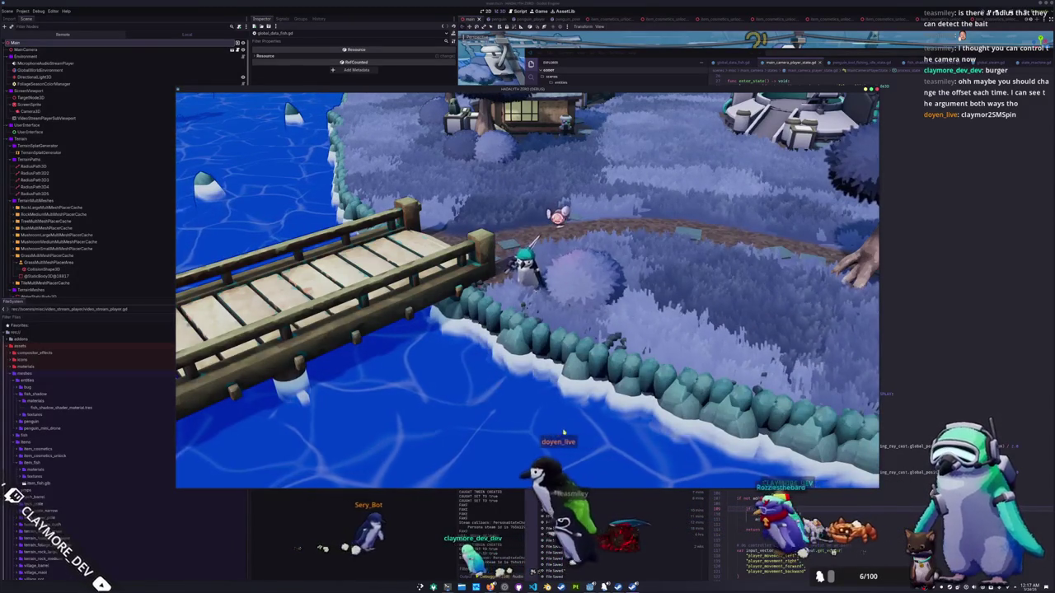
click(520, 429)
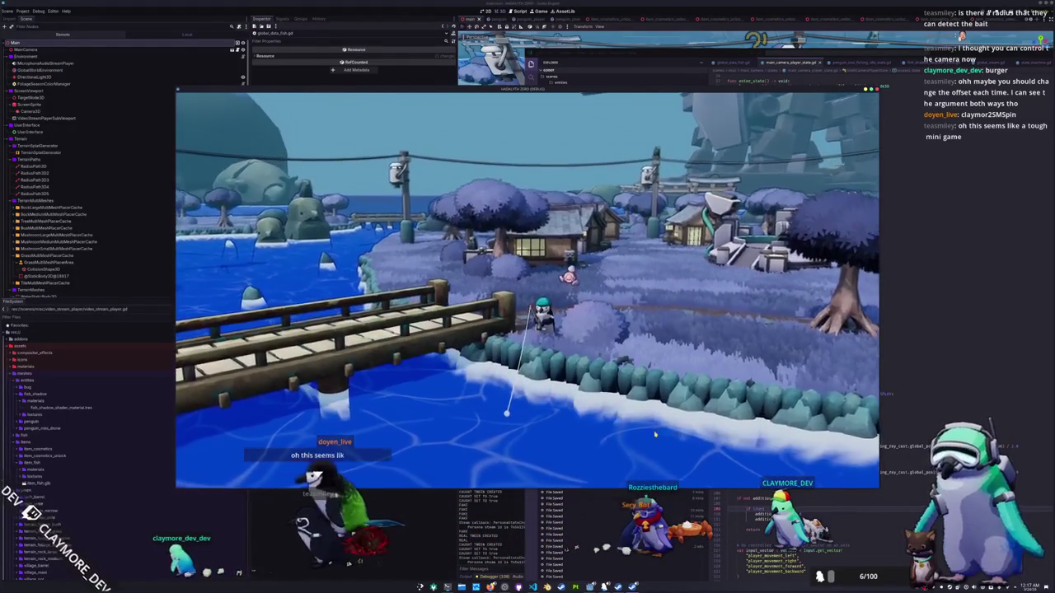
Step: Add a PenguinState.INTERACTION_SITTING case setting additional = true to the camera state script and save
key(alt+Tab)
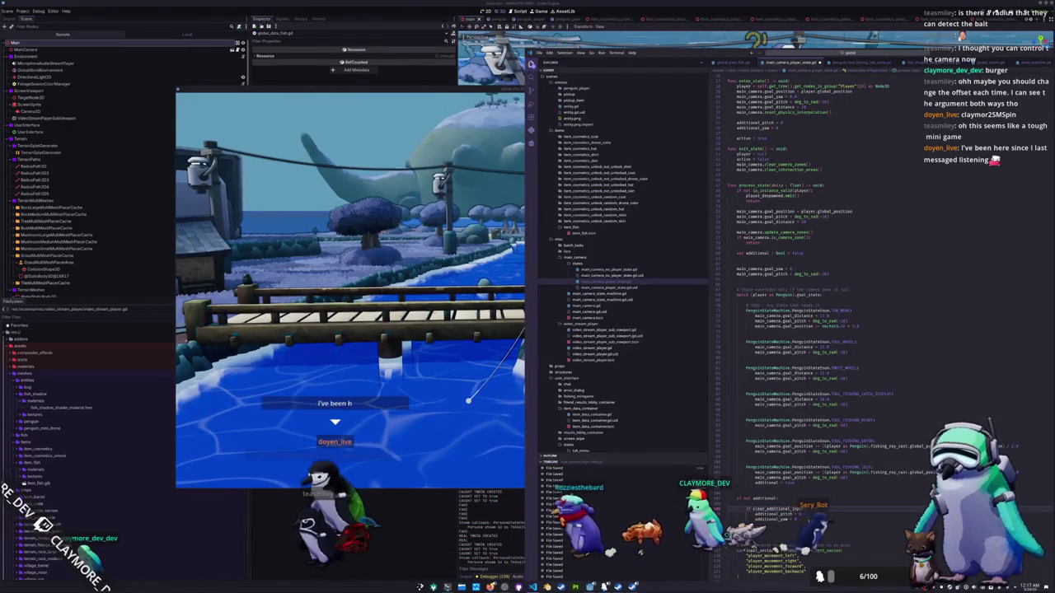
scroll(801, 527, down, 3)
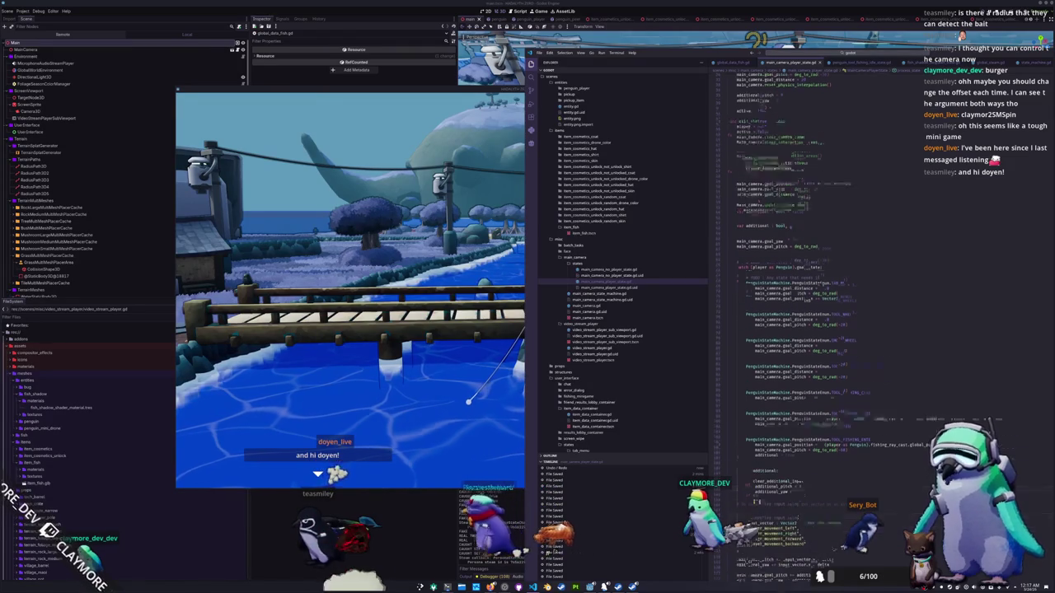
key(BackSpace)
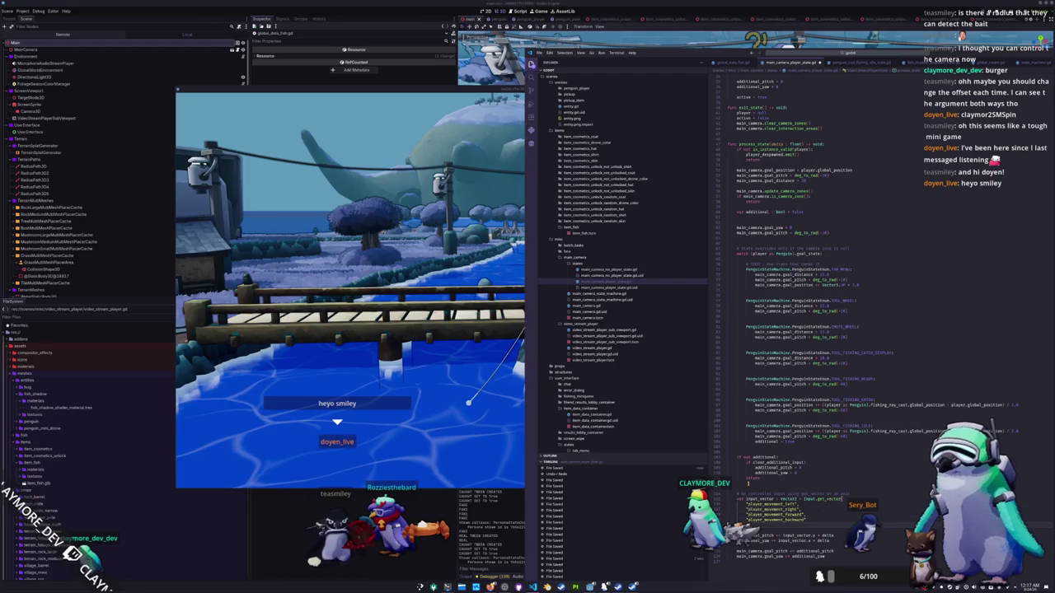
key(Return)
text(Penguin)
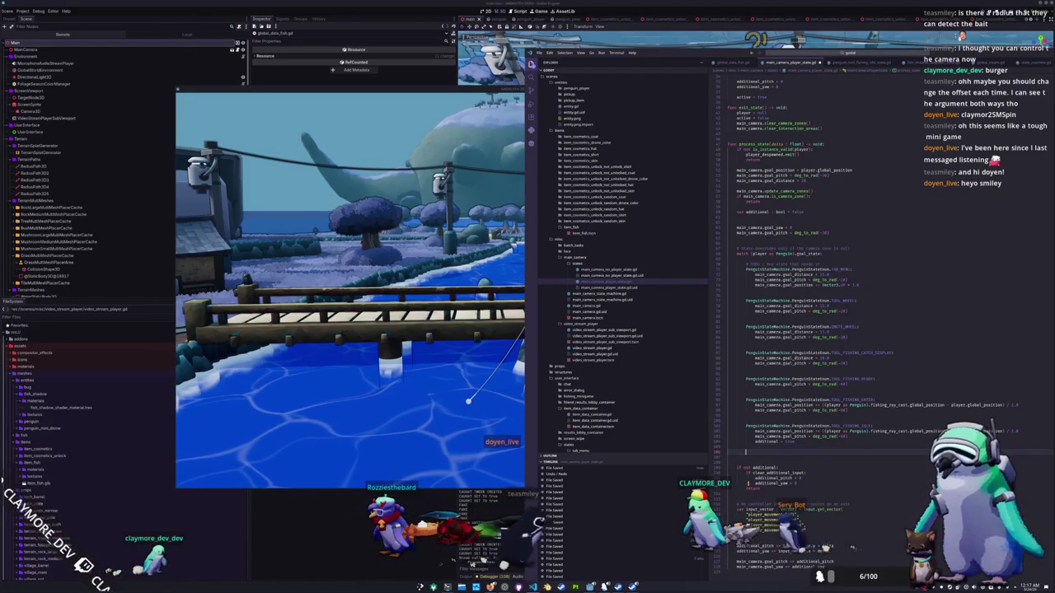
text(S)
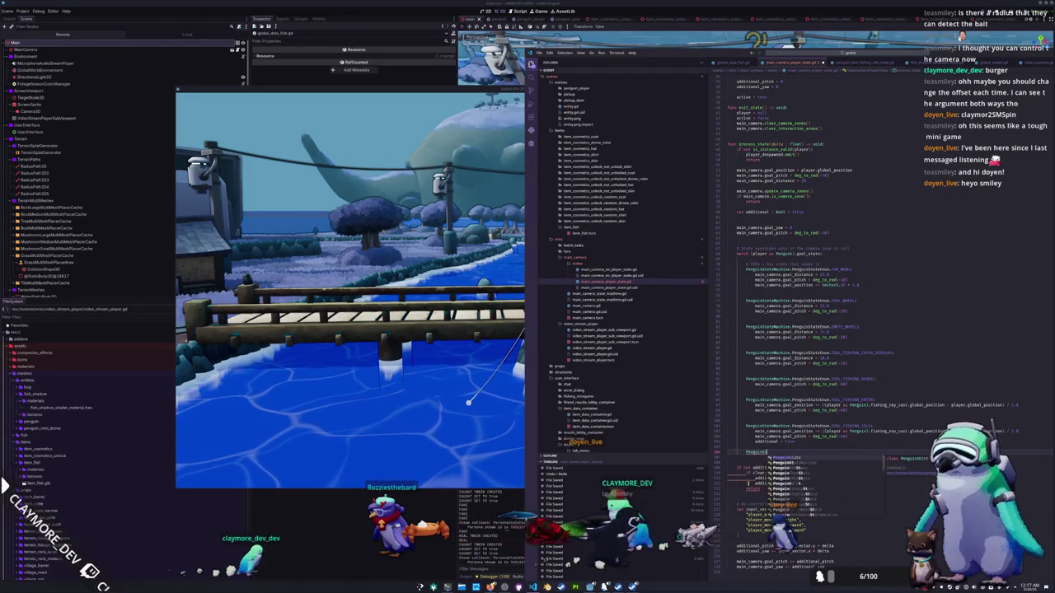
text(tateMachine.PenguinState)
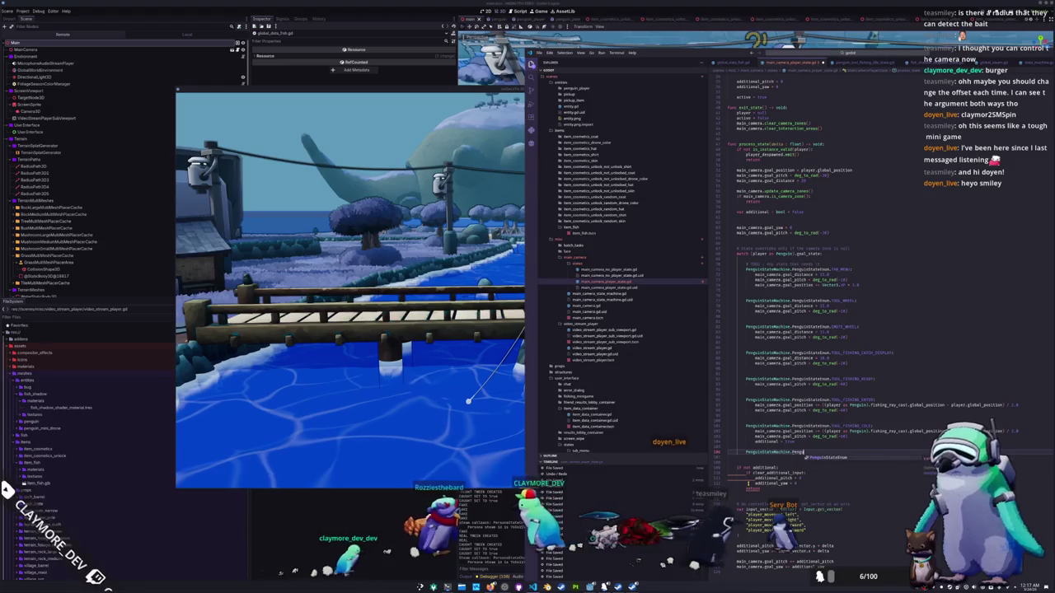
text(Enum.Inter)
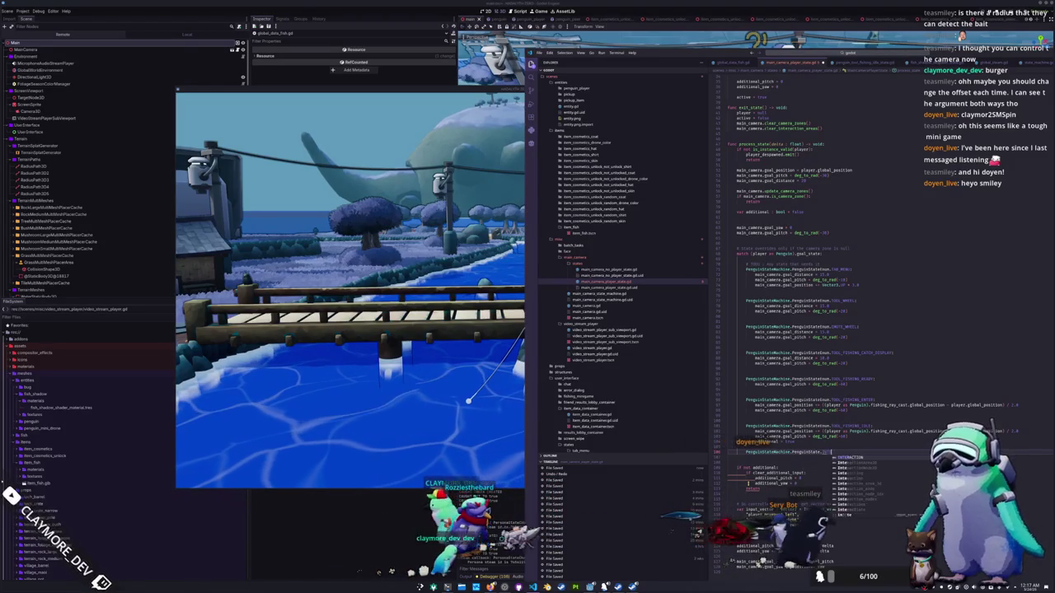
key(BackSpace)
key(BackSpace)
key(BackSpace)
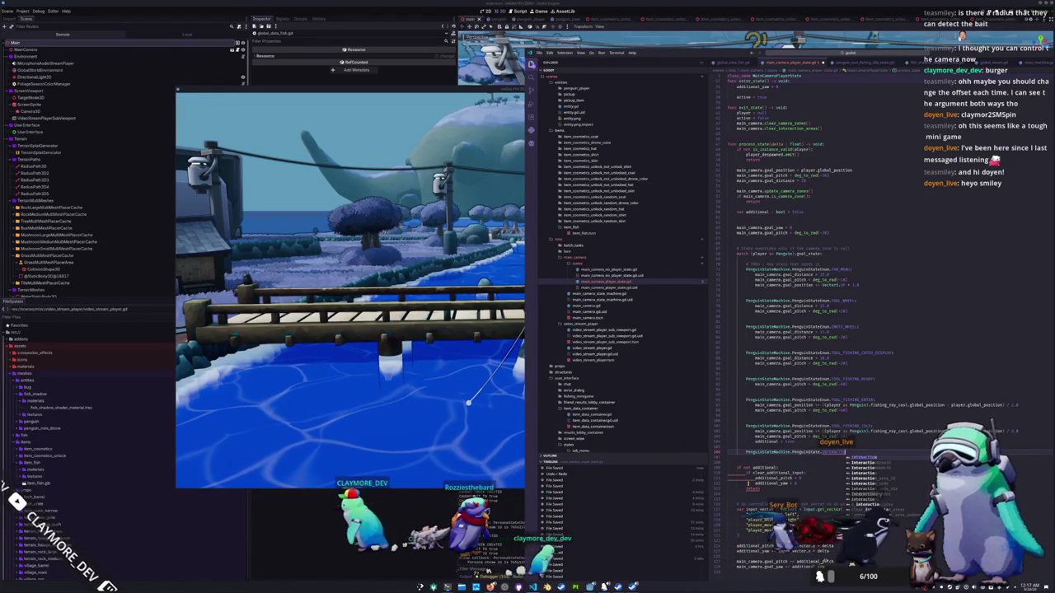
text(In)
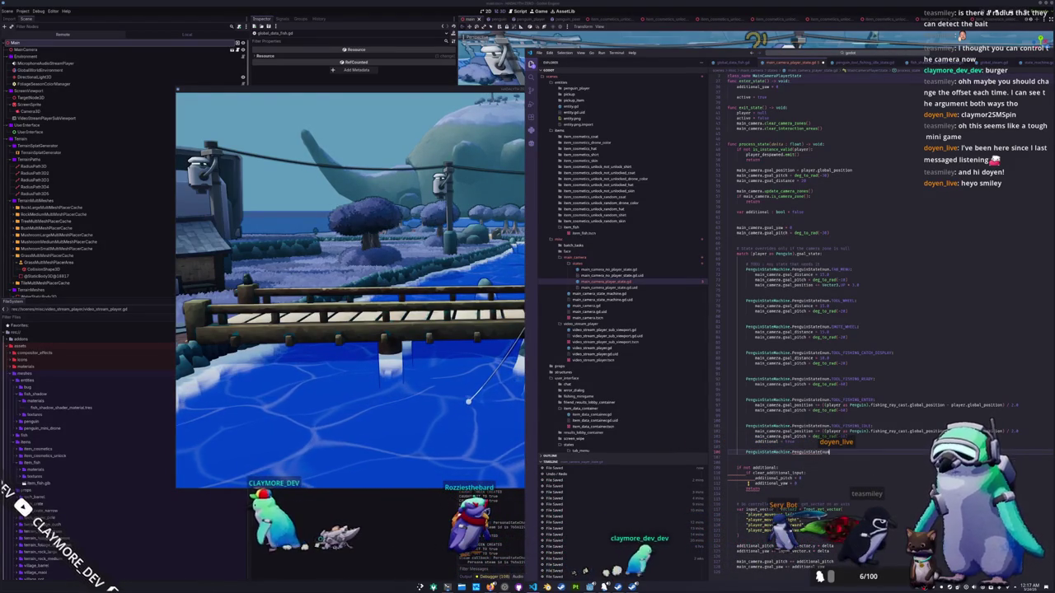
text(ERACTION_SITTING)
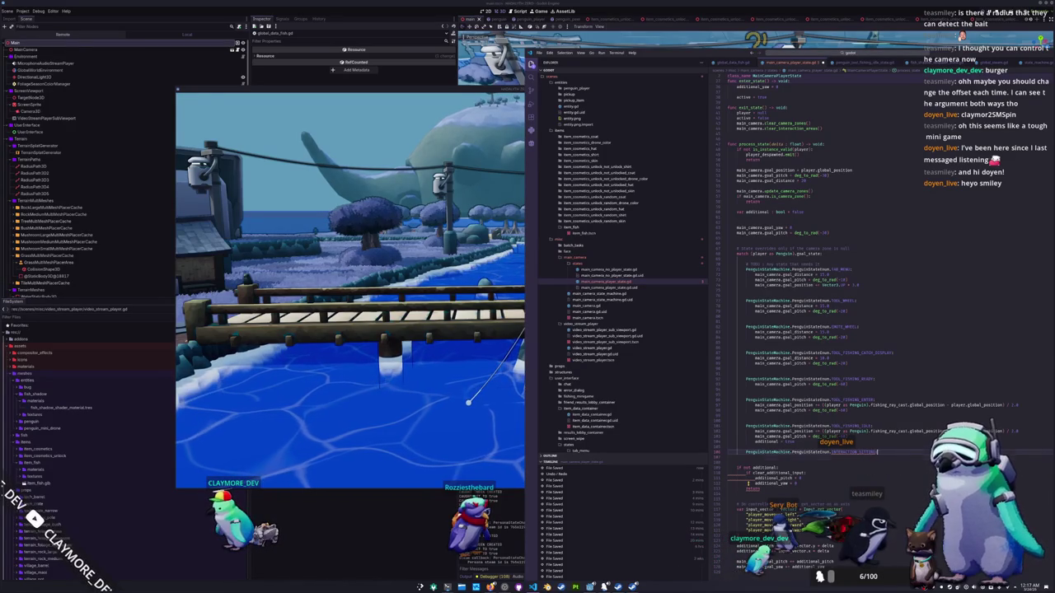
text(additional)
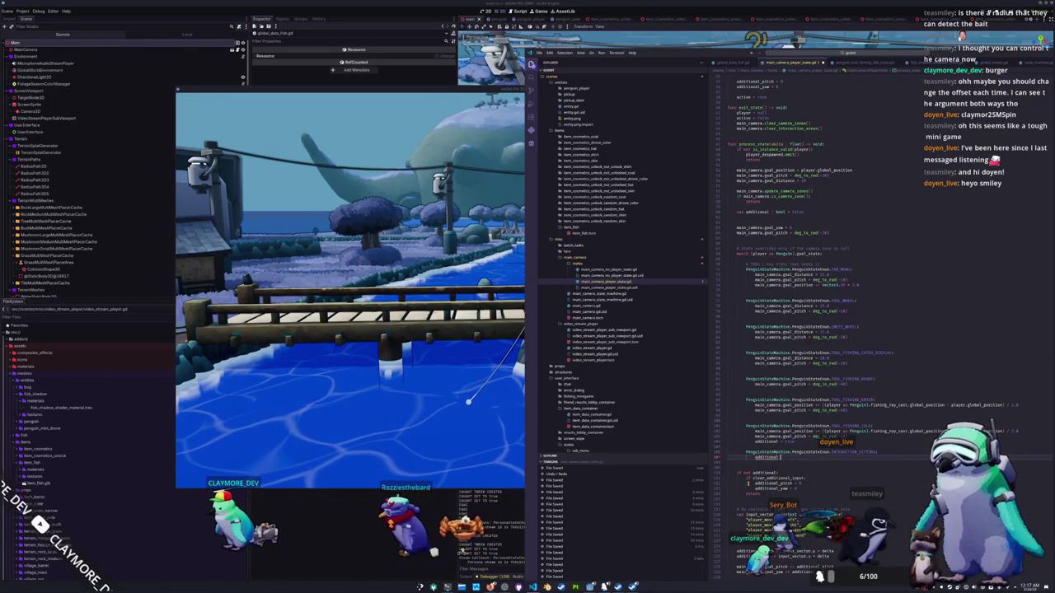
key(ctrl+s)
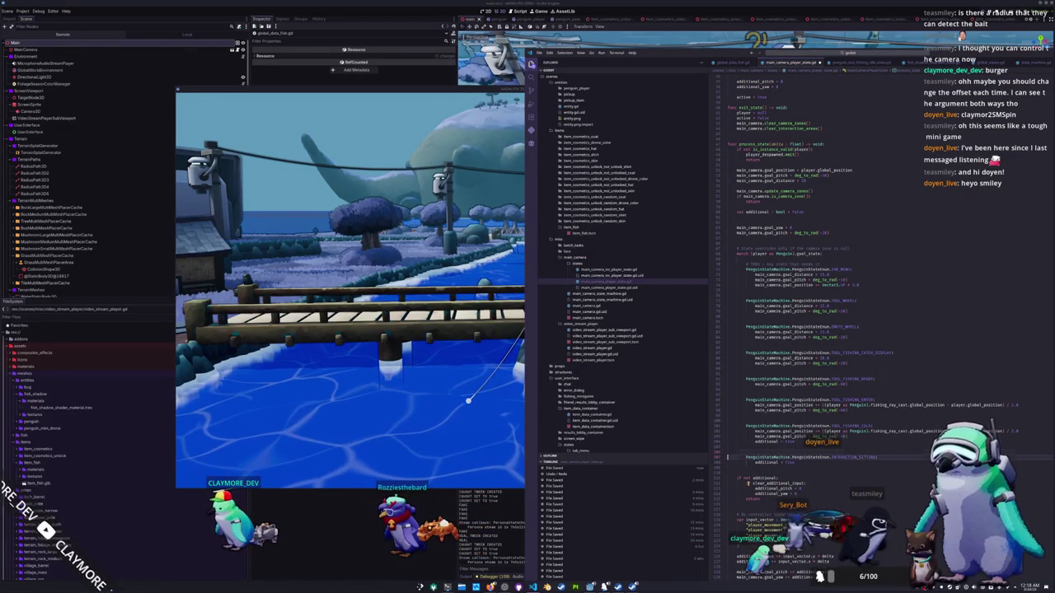
key(F5)
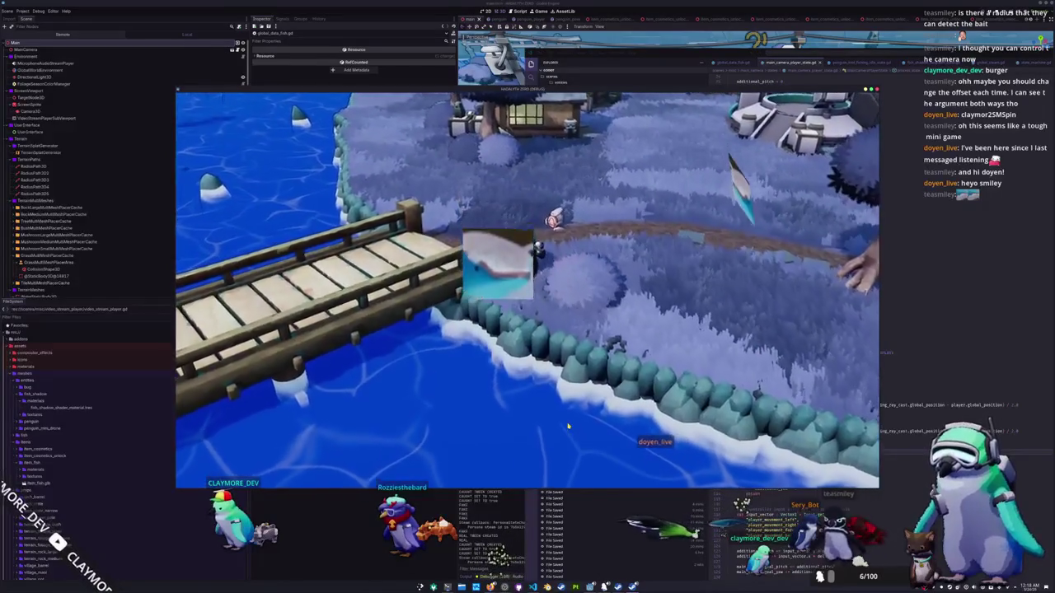
Step: Walk the penguin off the bridge, past the house and on beyond the fire pit
key(a)
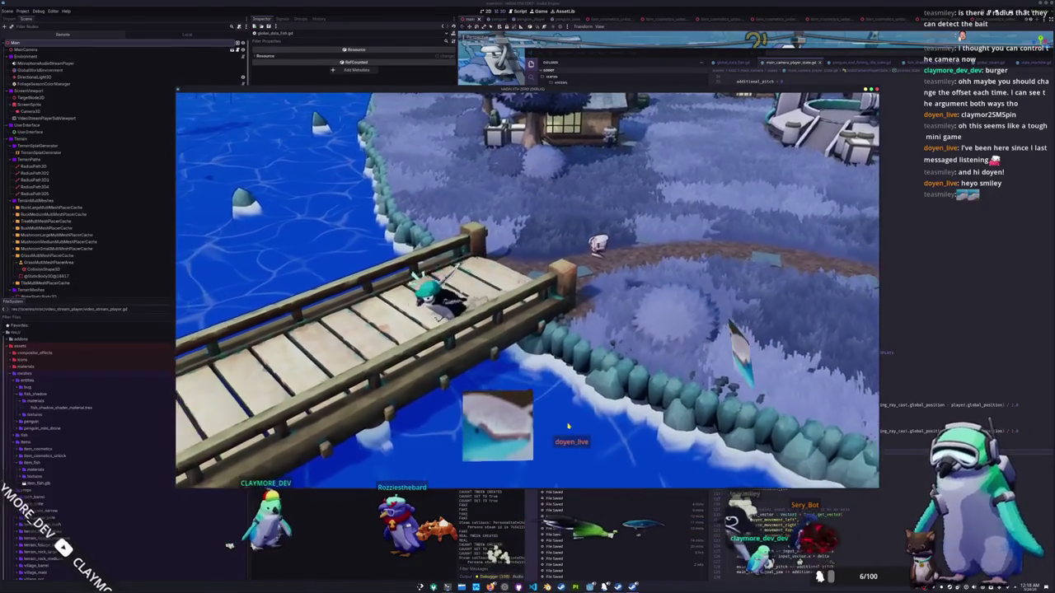
key(a)
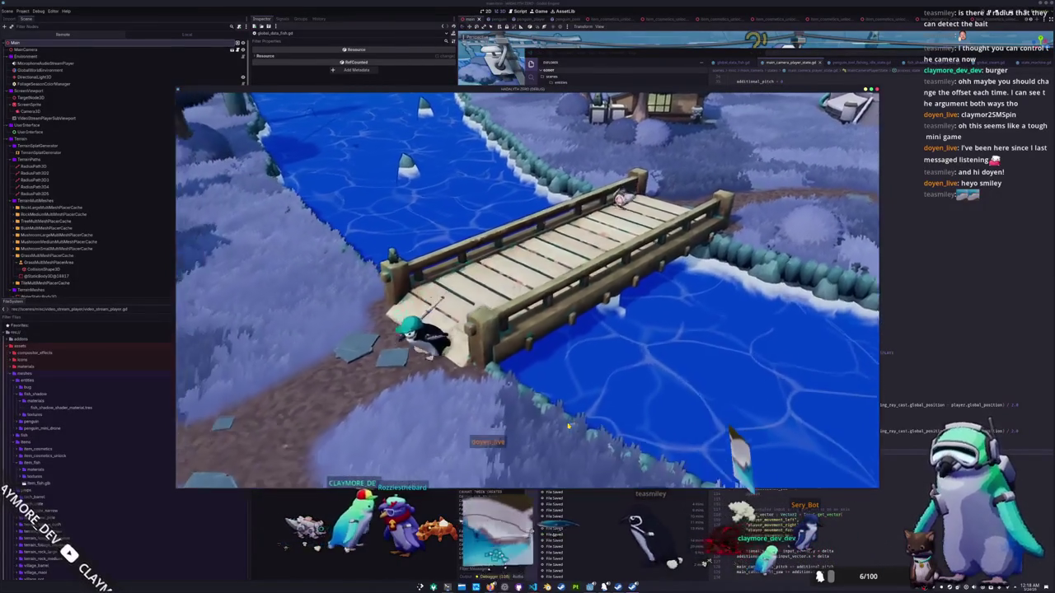
key(a)
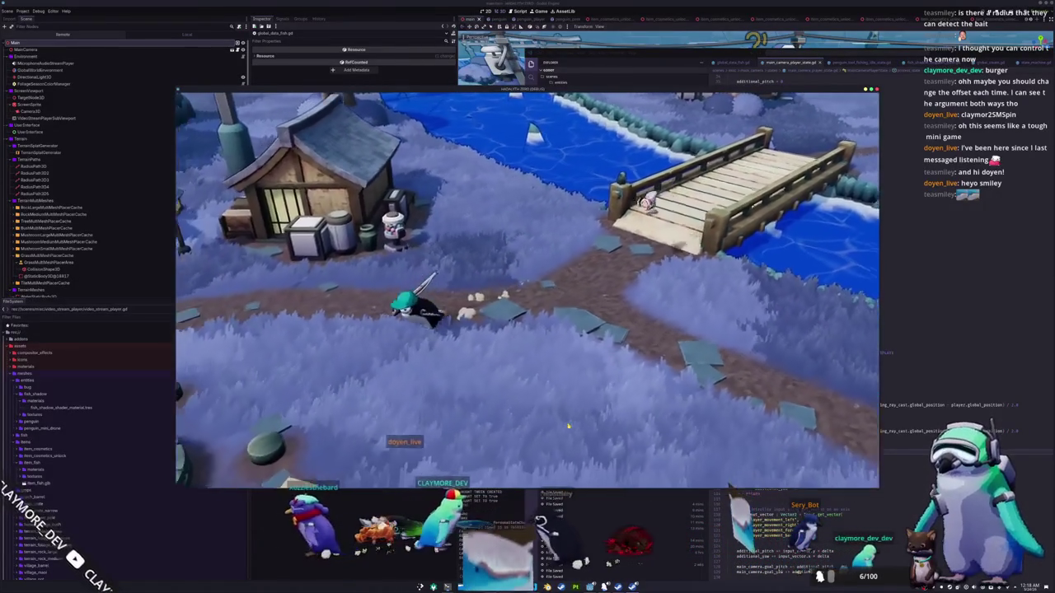
key(a)
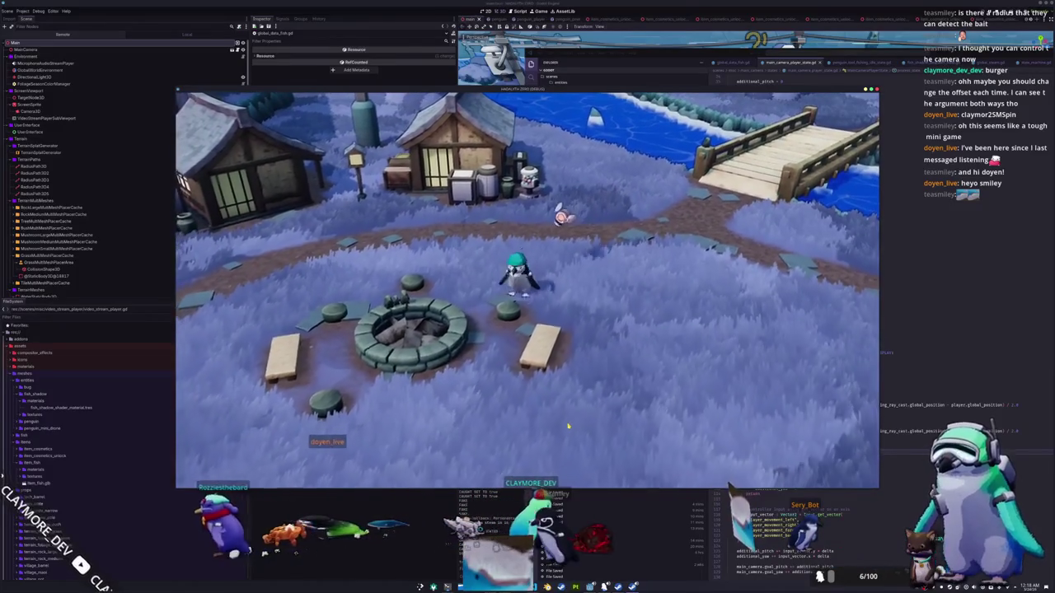
key(d)
key(d)
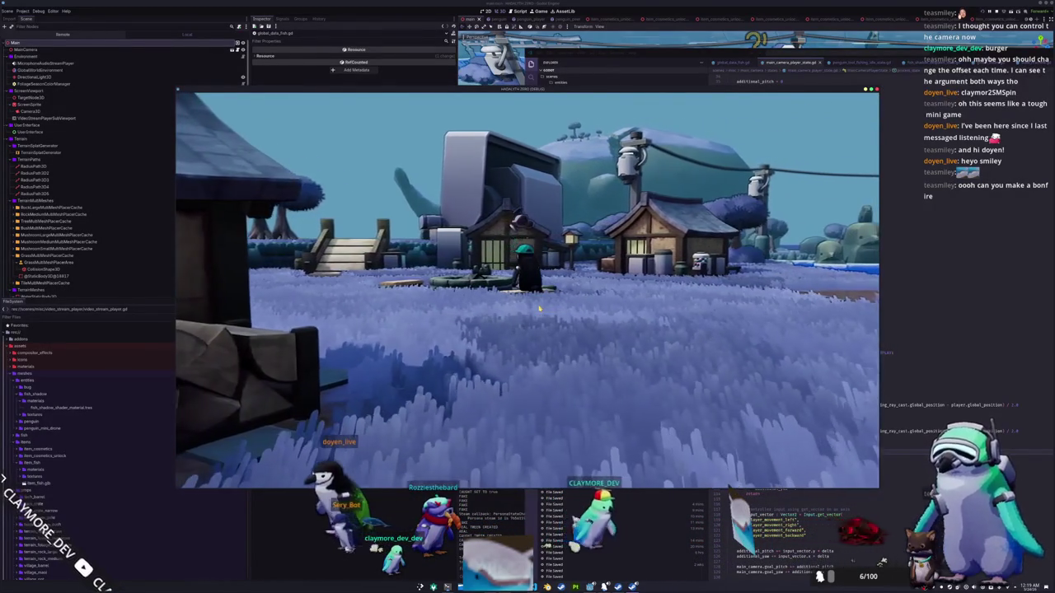
Step: Open main_camera.gd and go to the position lerp line in _process_base_position
click(893, 452)
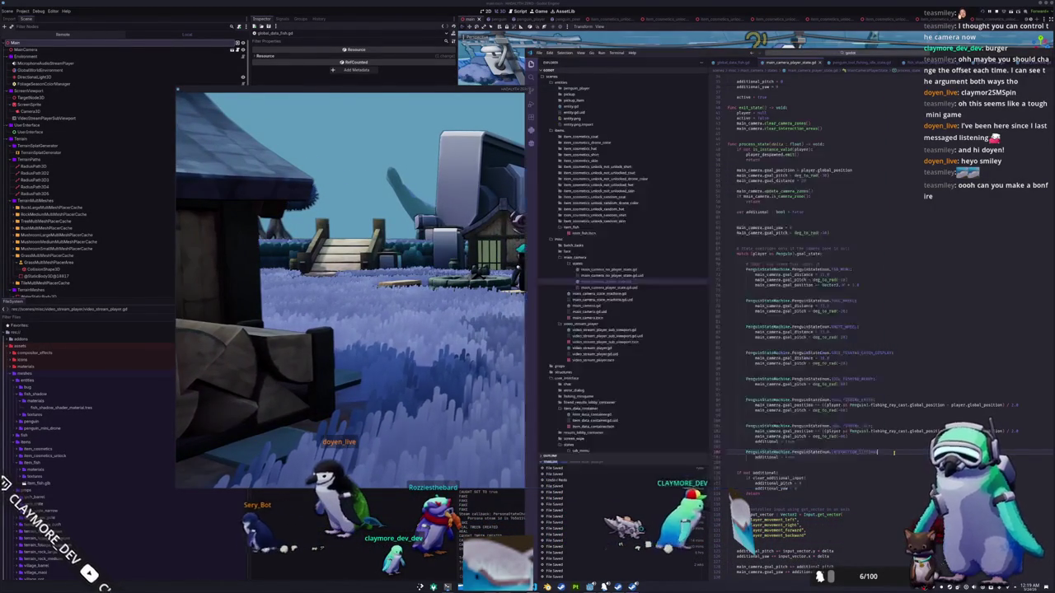
scroll(779, 436, up, 15)
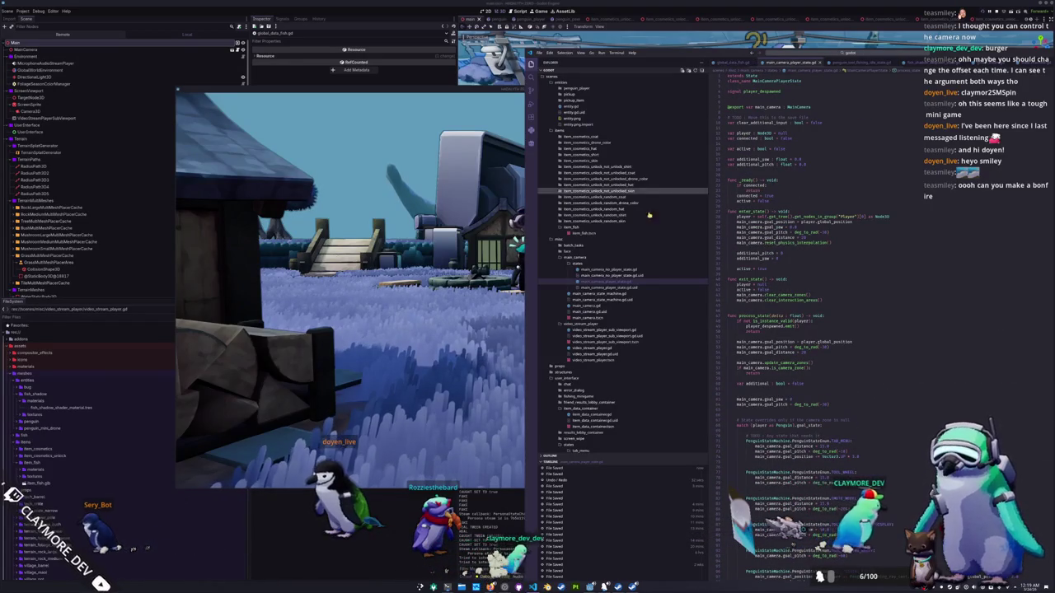
click(590, 307)
scroll(741, 365, up, 10)
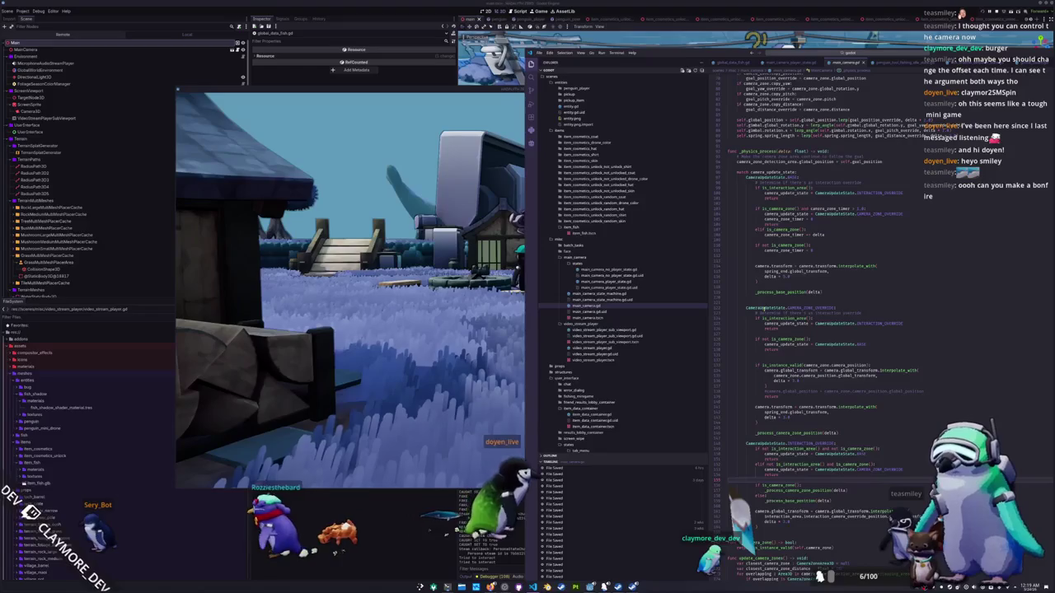
double_click(780, 293)
ctrl+click(781, 293)
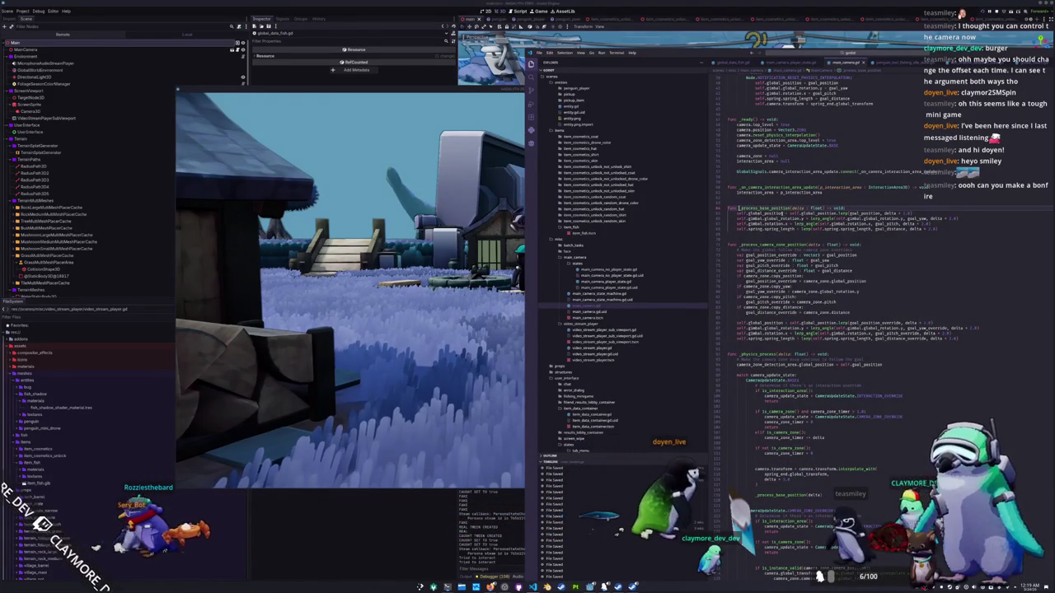
click(898, 212)
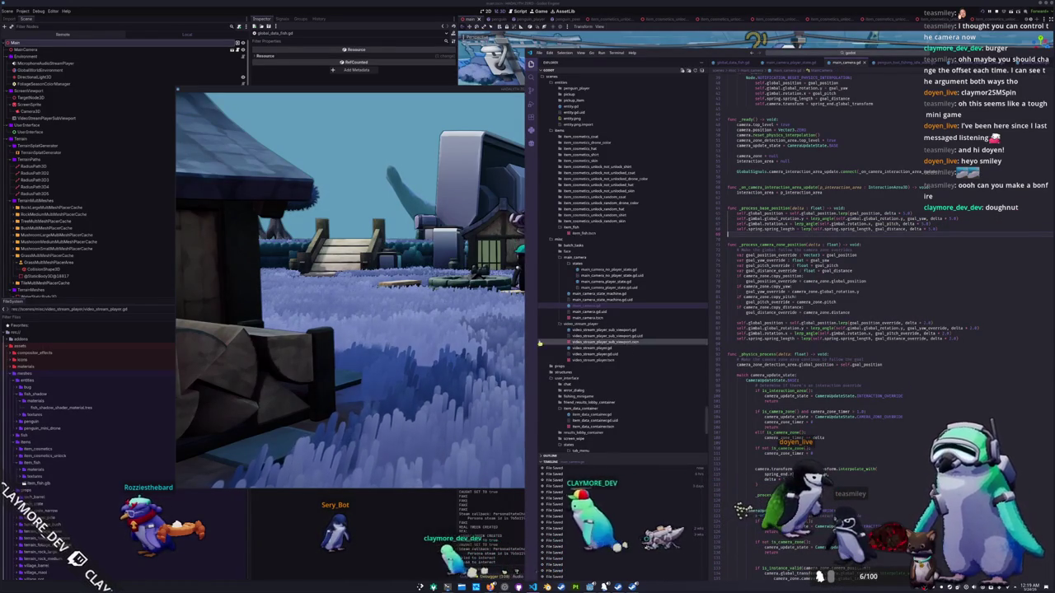
click(511, 346)
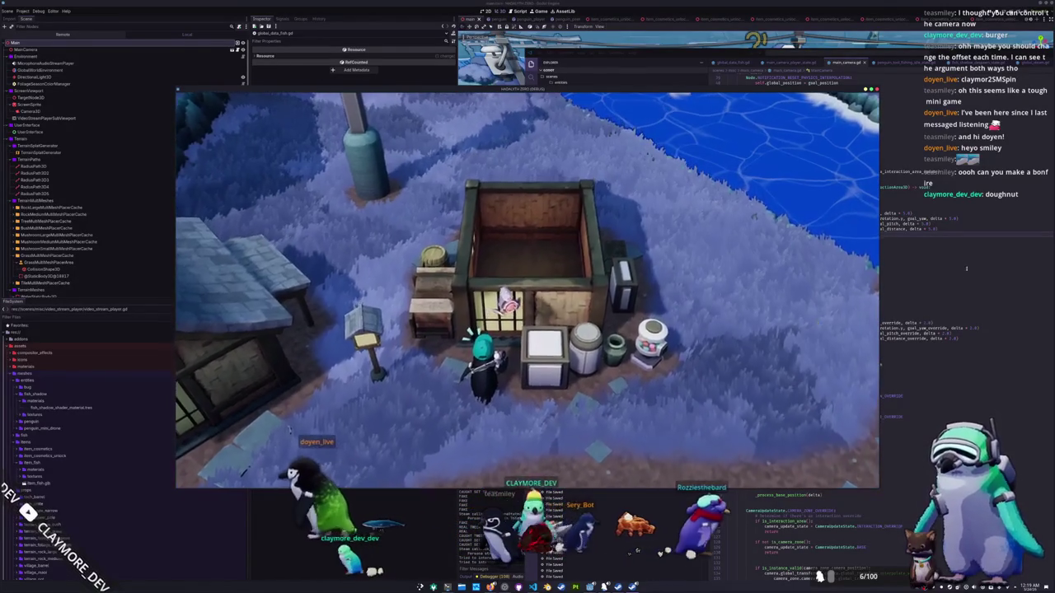
Step: Change the lerp factors in _process_base_position to delta * 10.0
click(952, 234)
click(905, 212)
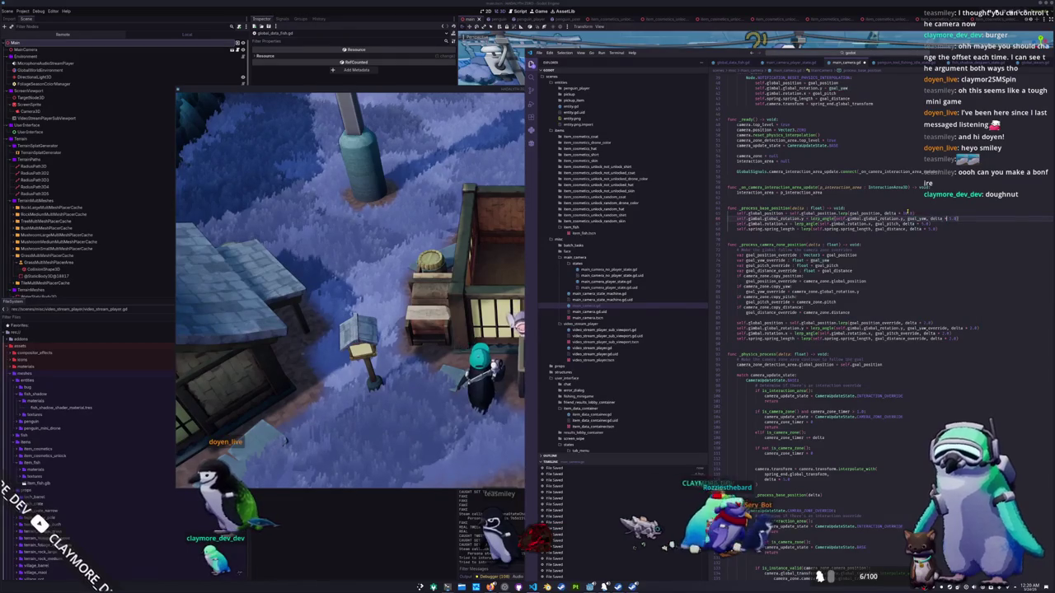
key(Down)
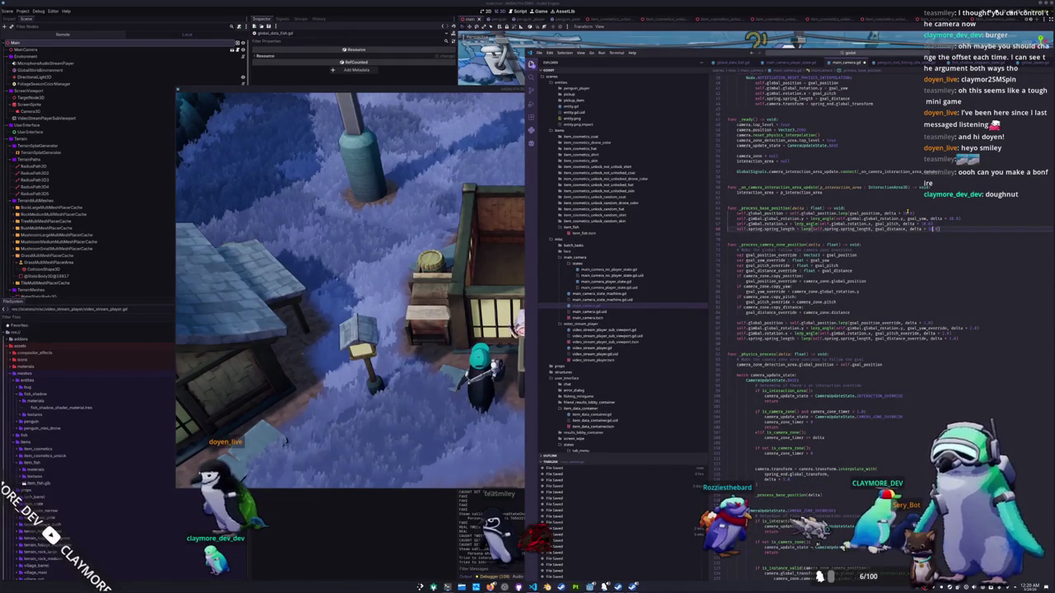
Step: Walk the penguin south from the house to the fire pit, then return to the editor
key(alt+Tab)
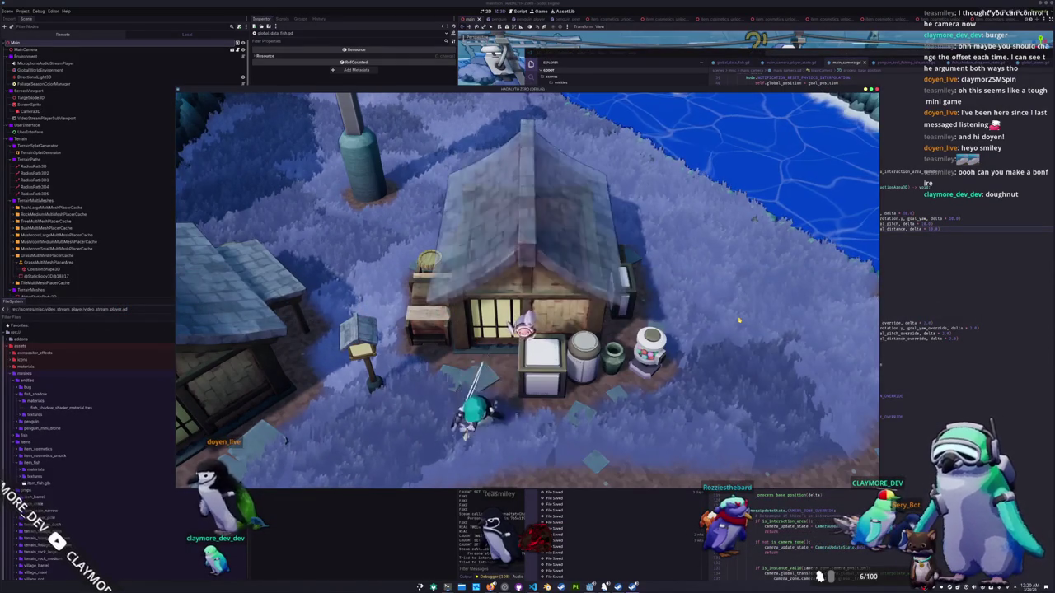
key(s)
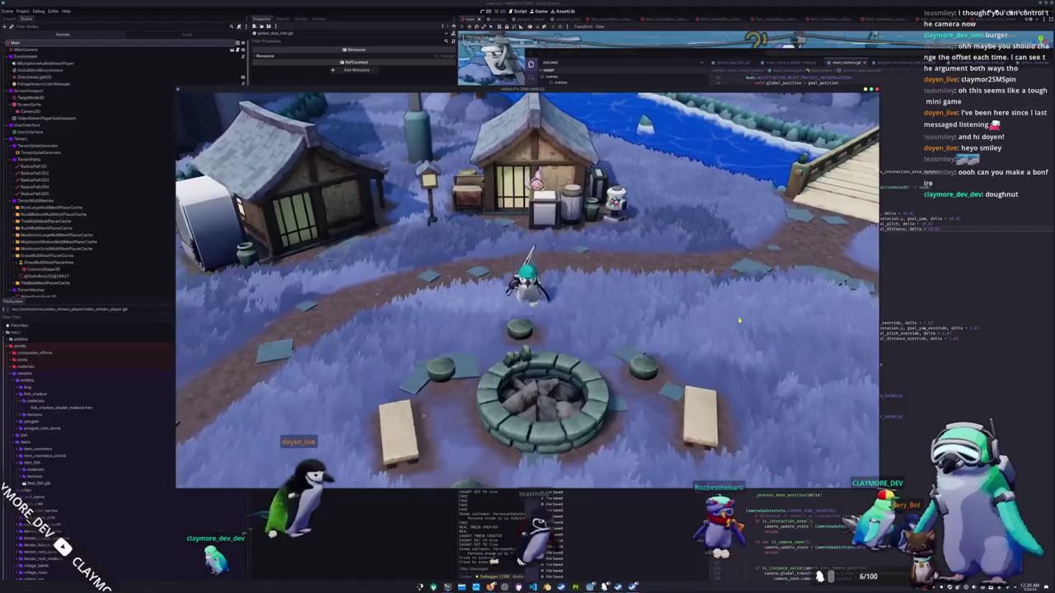
key(s)
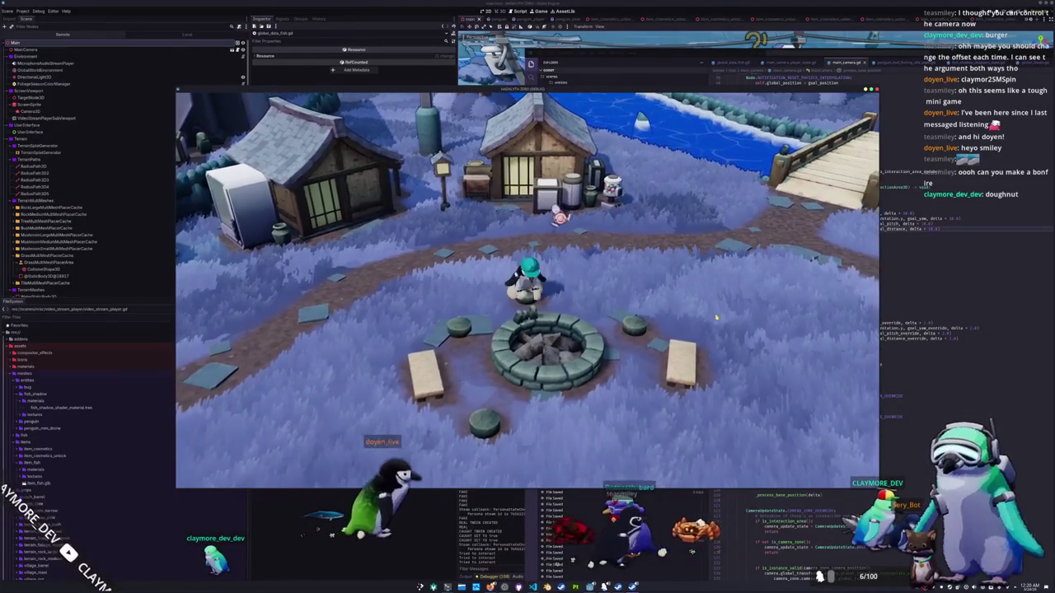
key(s)
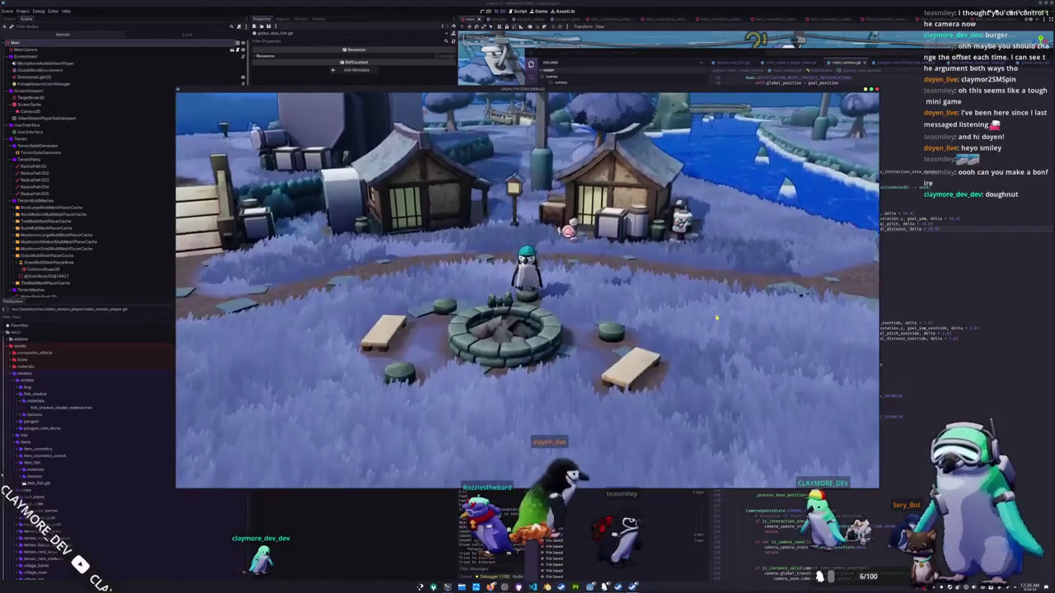
key(alt+Tab)
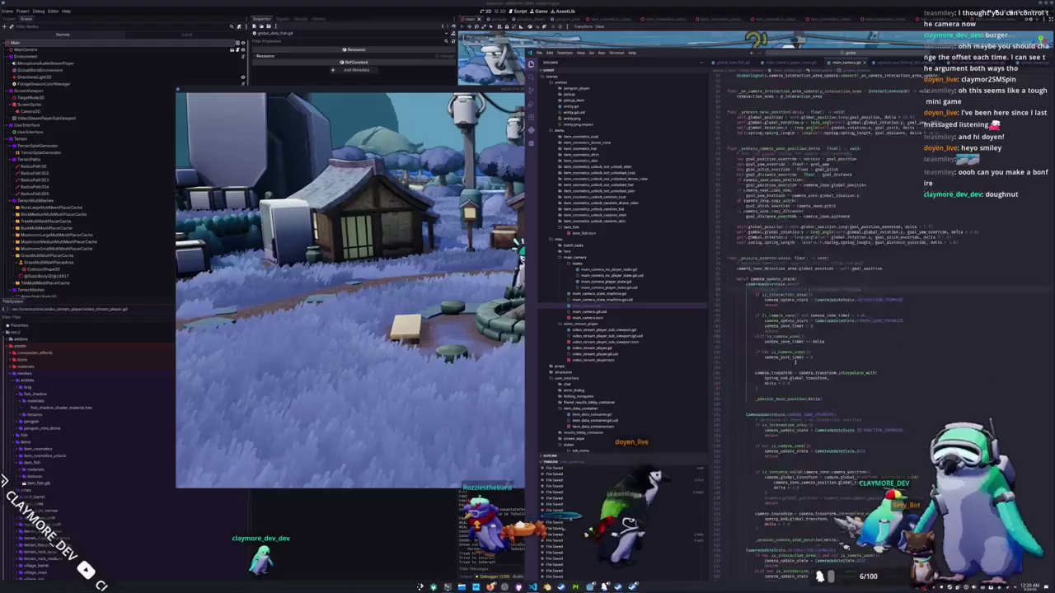
scroll(795, 360, down, 15)
scroll(757, 403, up, 2)
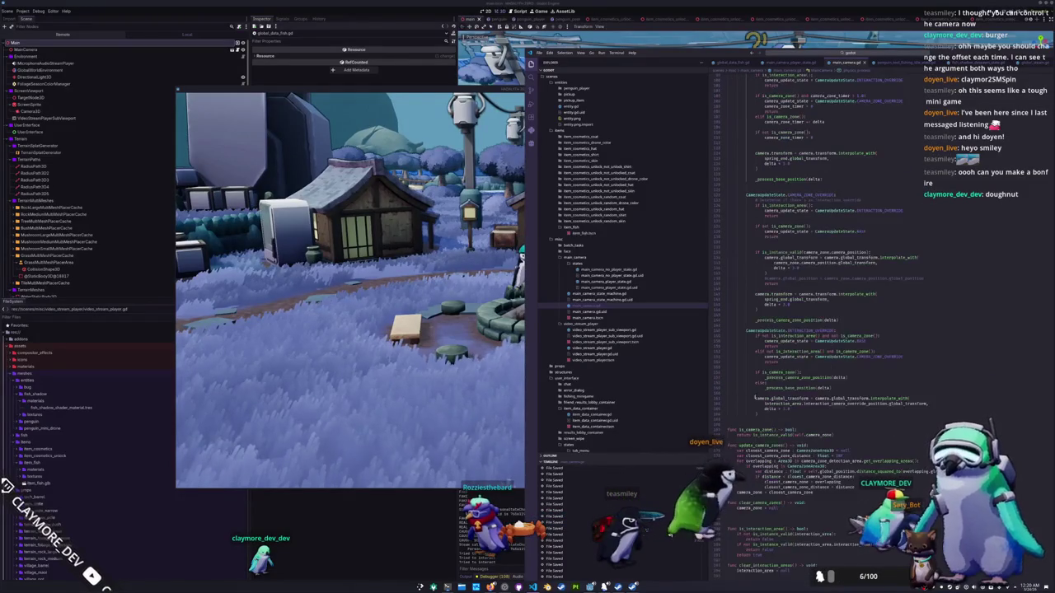
Step: Add 'main_camera.goal_distance =' above additional = true in main_camera_player_state.gd's INTERACTION_SITTING case
click(606, 281)
scroll(760, 391, down, 5)
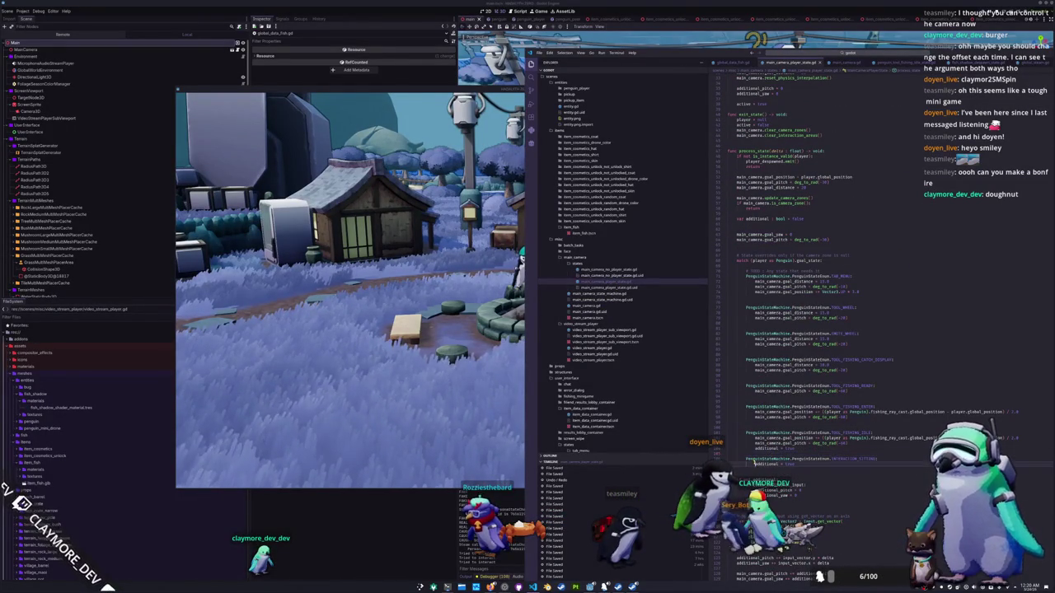
key(Return)
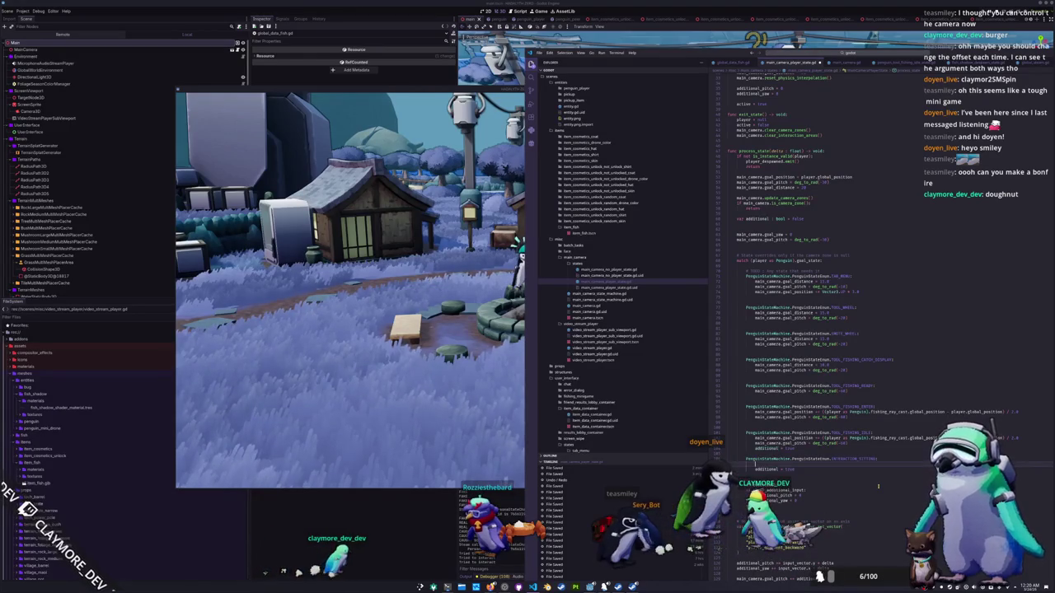
text(main_camera.)
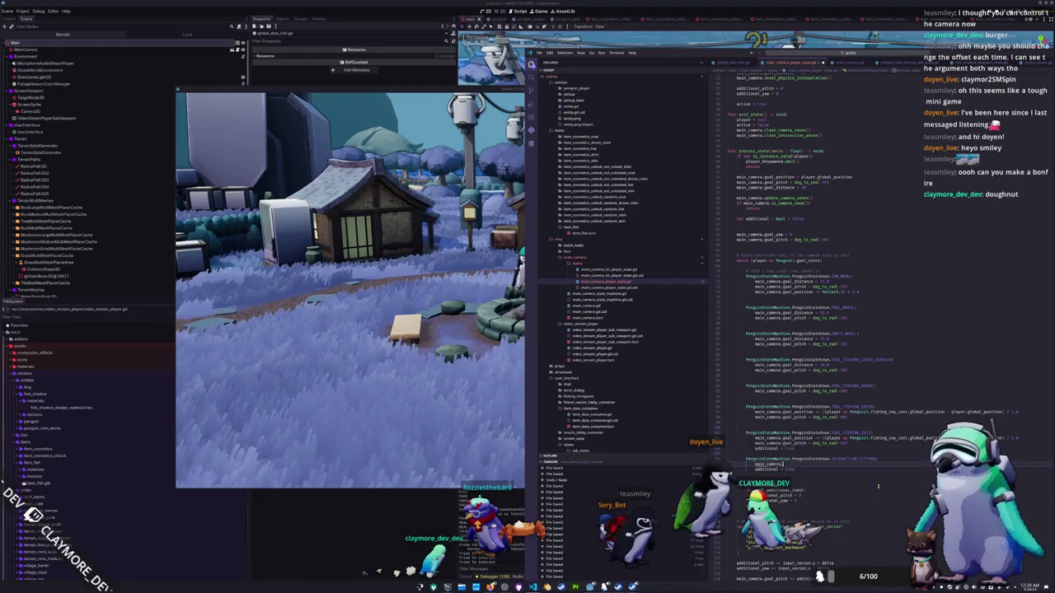
key(Return)
text(=)
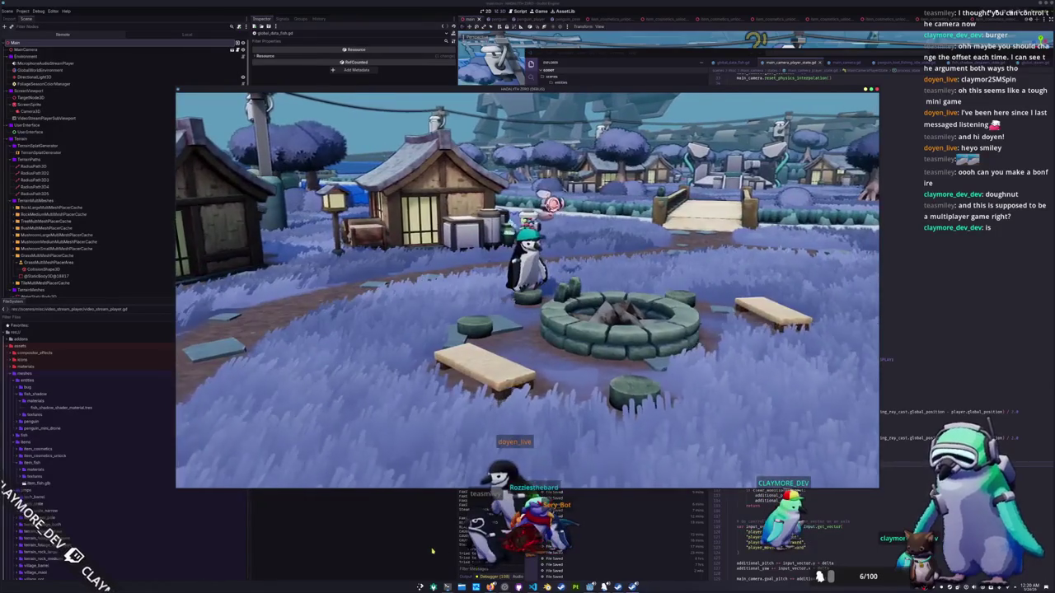
Step: Export all presets from Project > Export as release builds
click(432, 551)
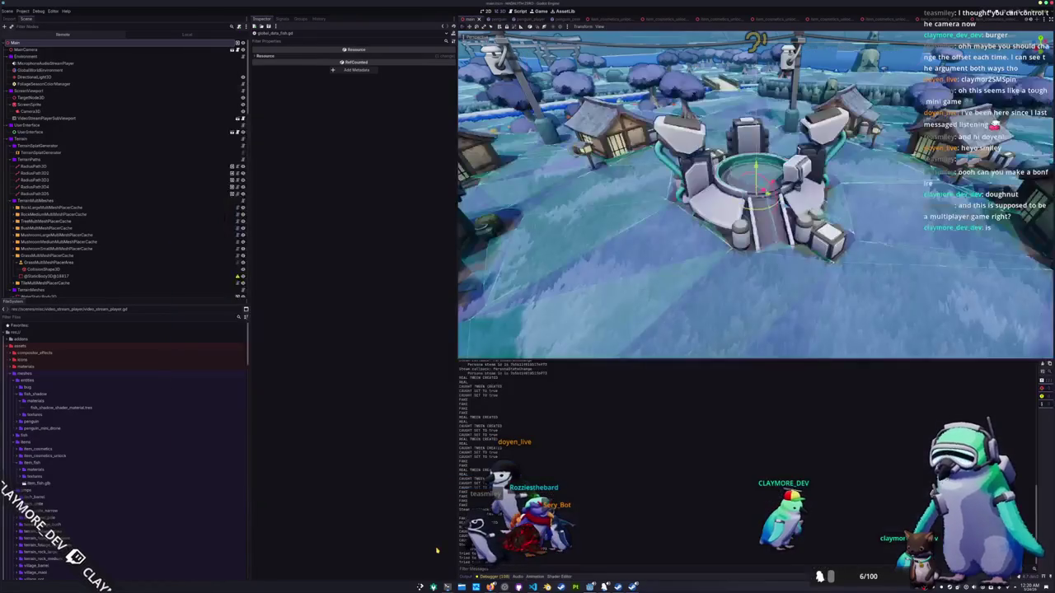
click(24, 10)
click(24, 42)
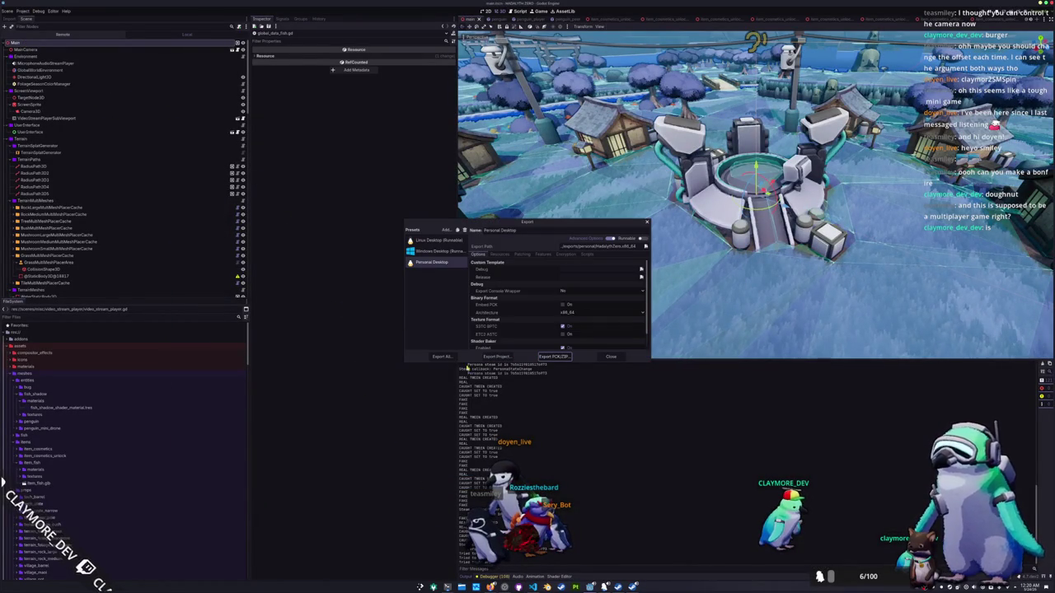
click(555, 299)
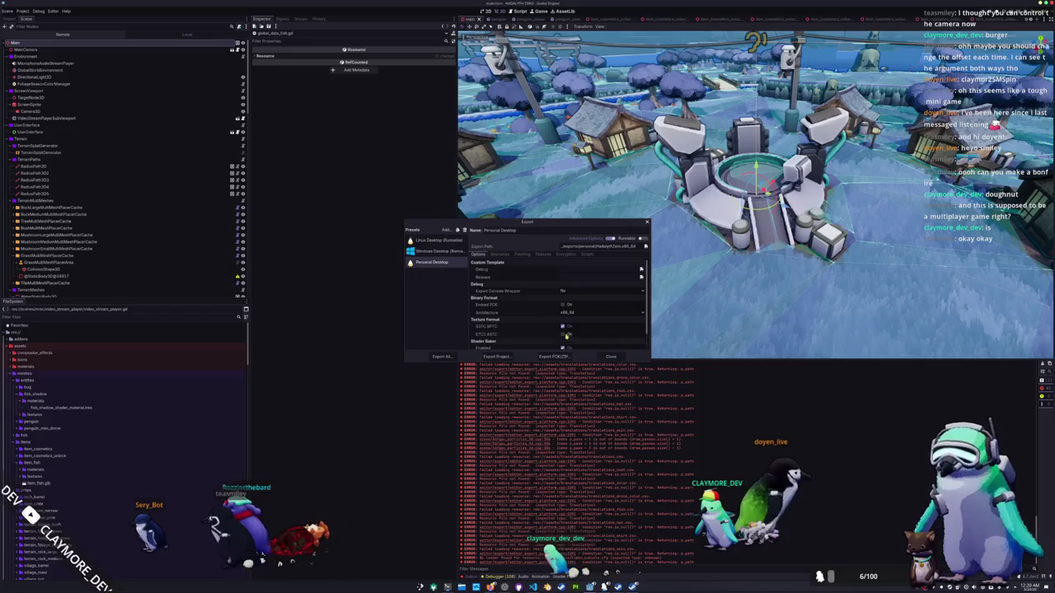
Step: Review the Linux Desktop preset's Resources, Patching and Features tabs, then close the export settings
click(454, 241)
click(500, 254)
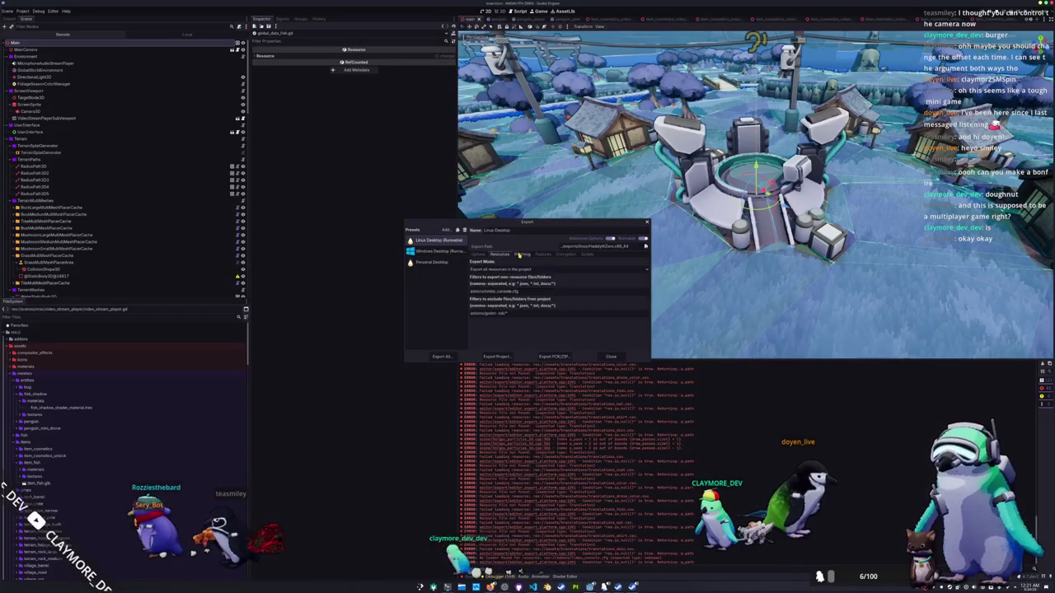
click(524, 254)
click(541, 254)
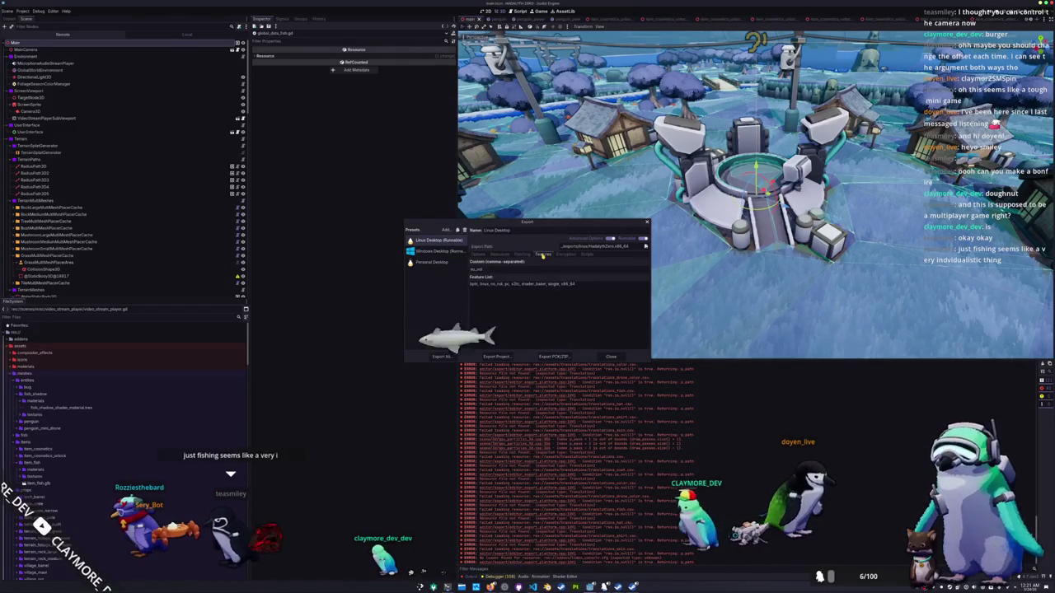
click(611, 356)
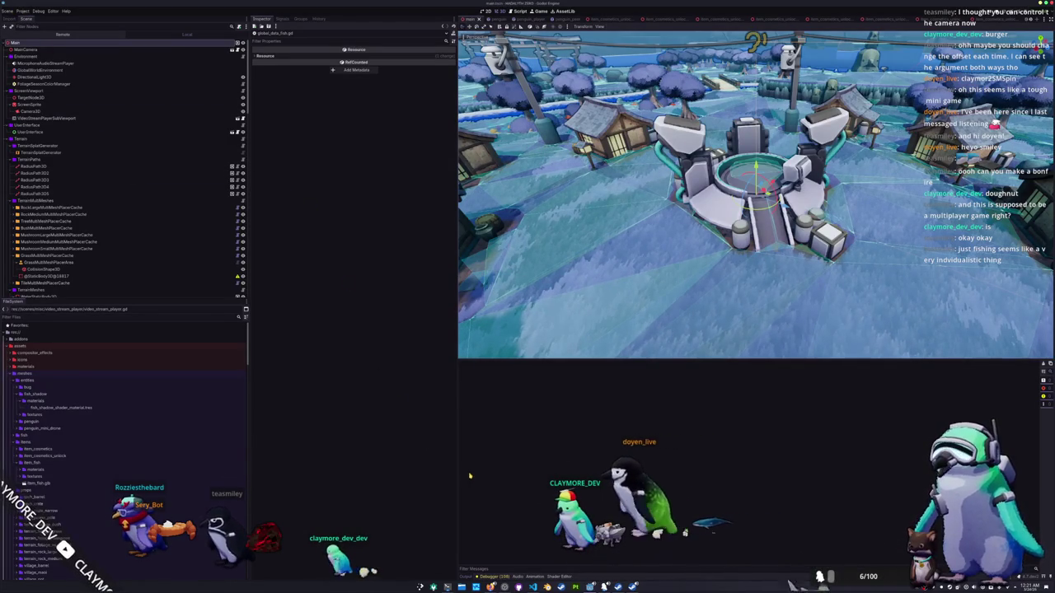
Step: Log the Steam upload script in with the account password and the Steam Guard code
mouse_move(632, 587)
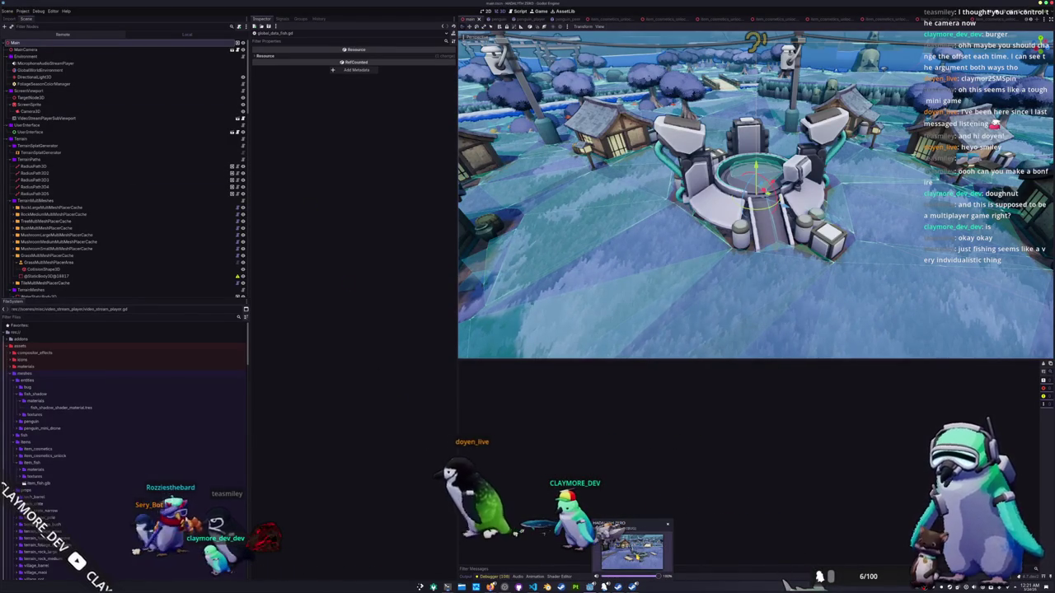
click(633, 550)
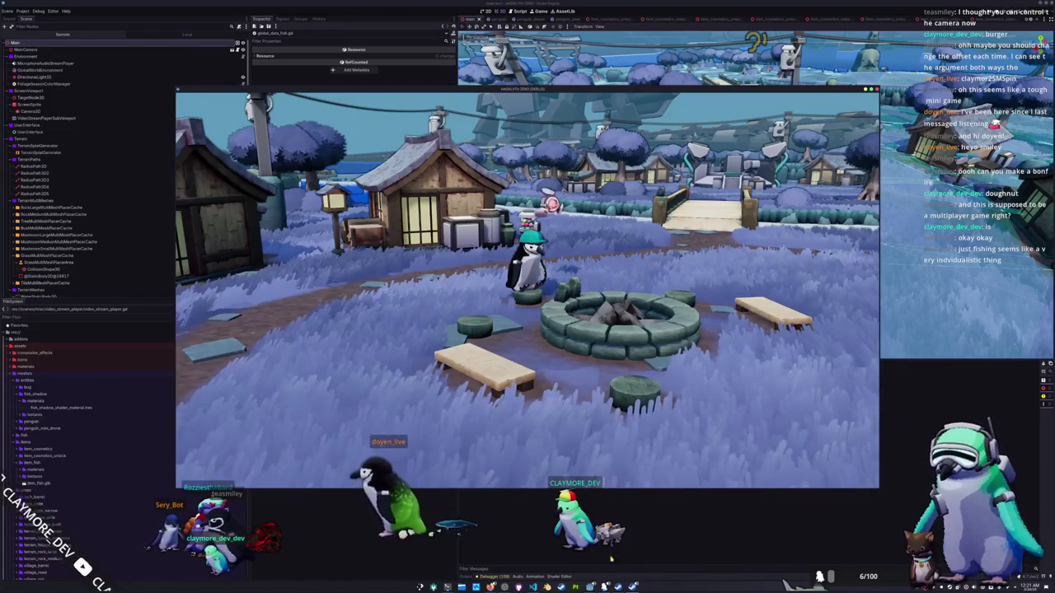
click(490, 586)
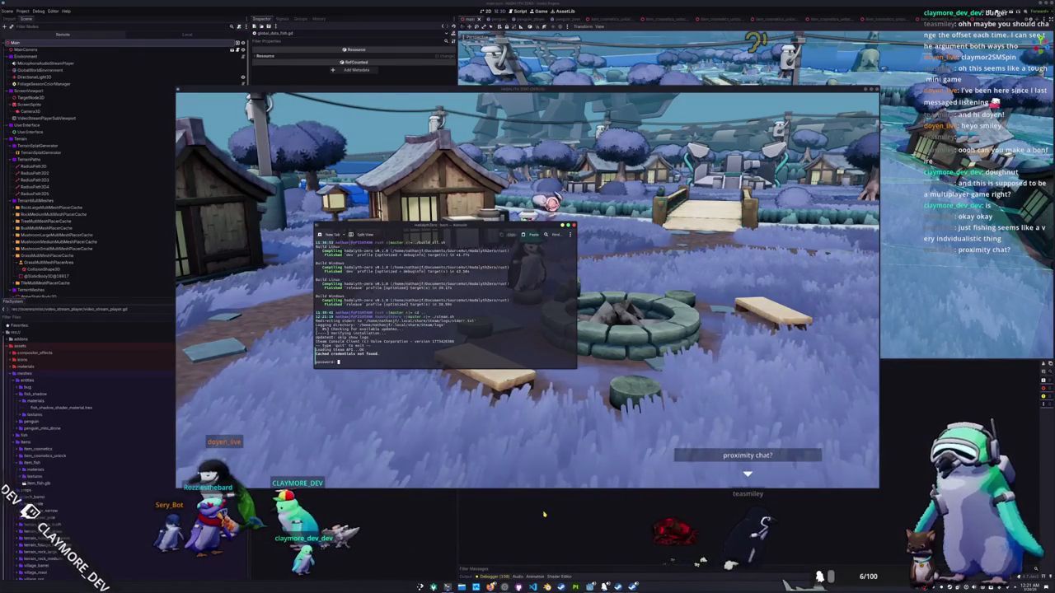
key(Return)
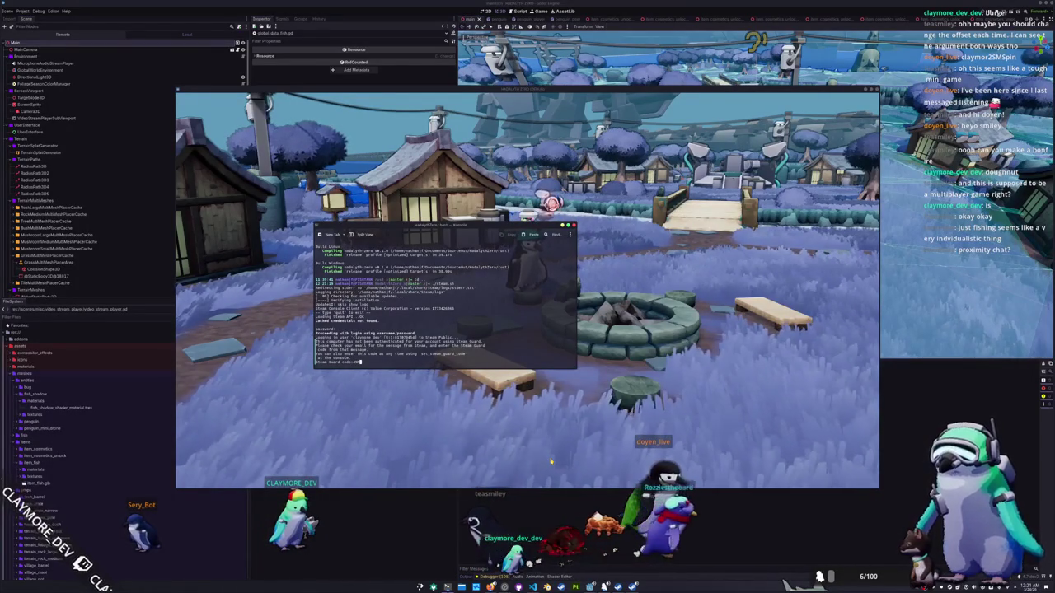
key(Return)
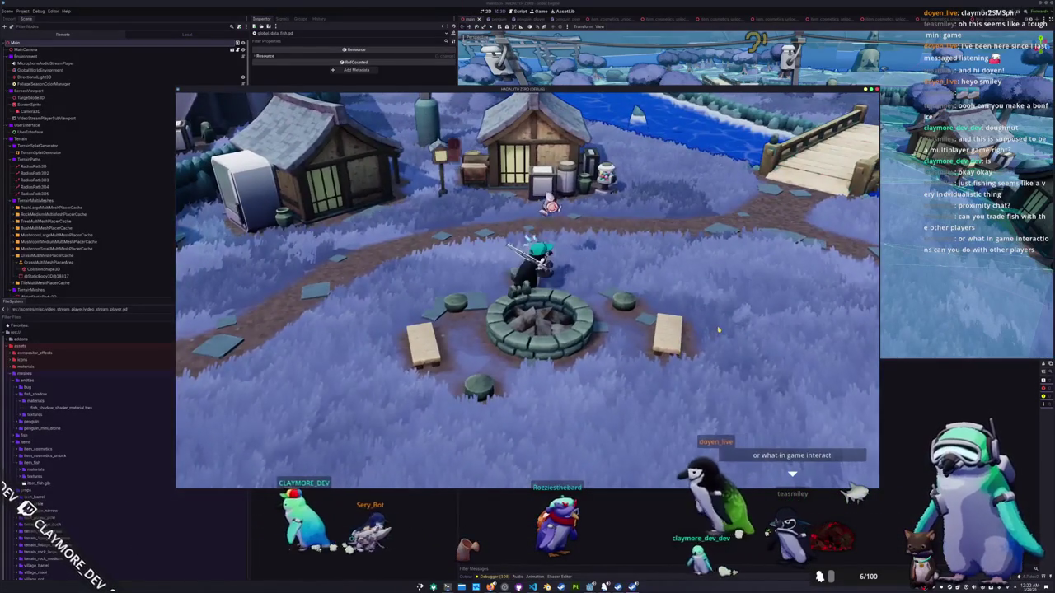
Step: Walk past the fire pit and drop the fish from the inventory onto the ground
key(d)
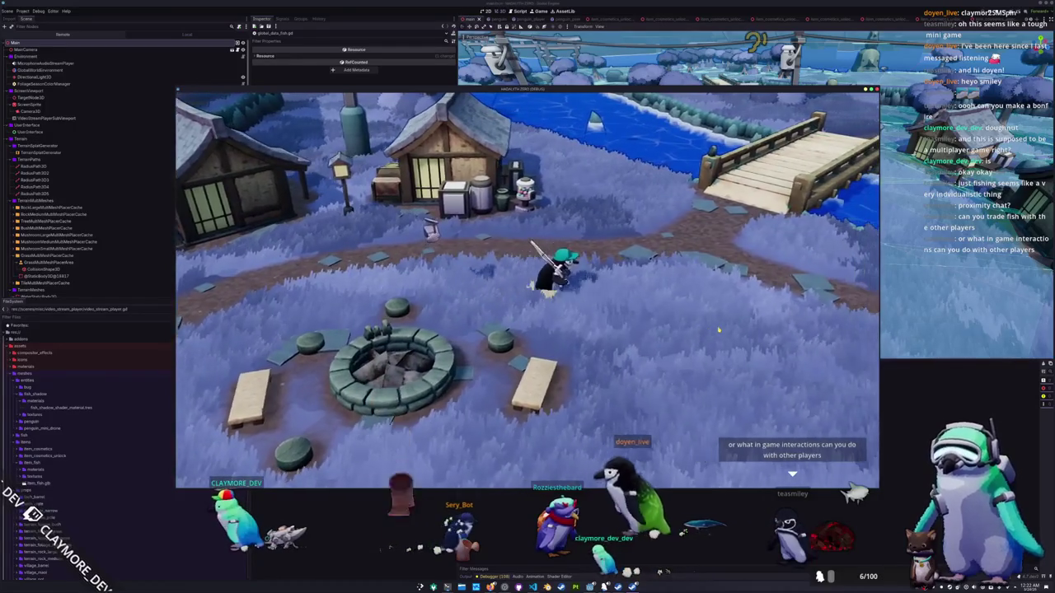
key(i)
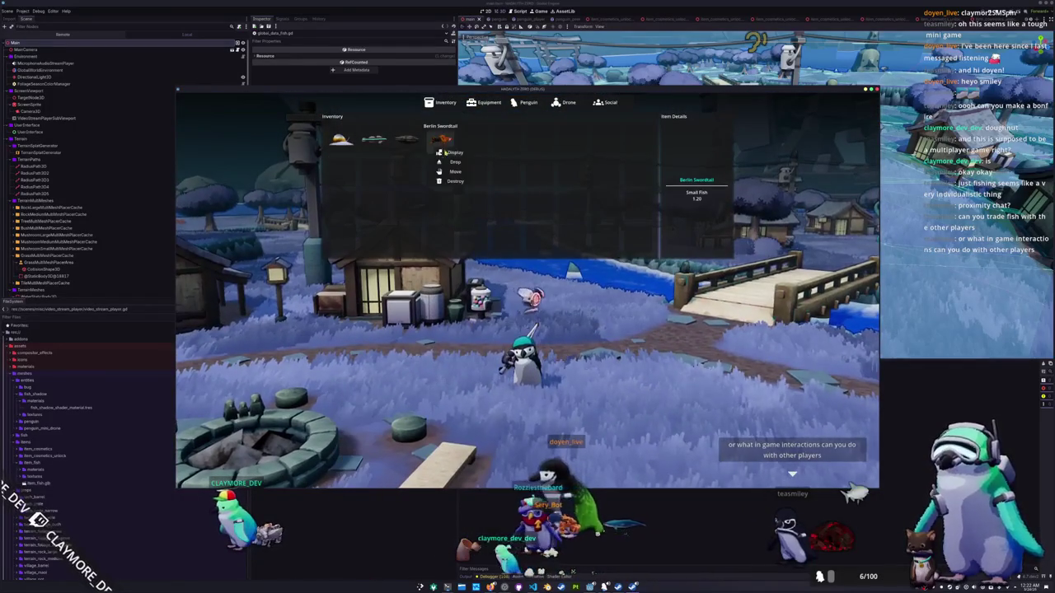
click(453, 162)
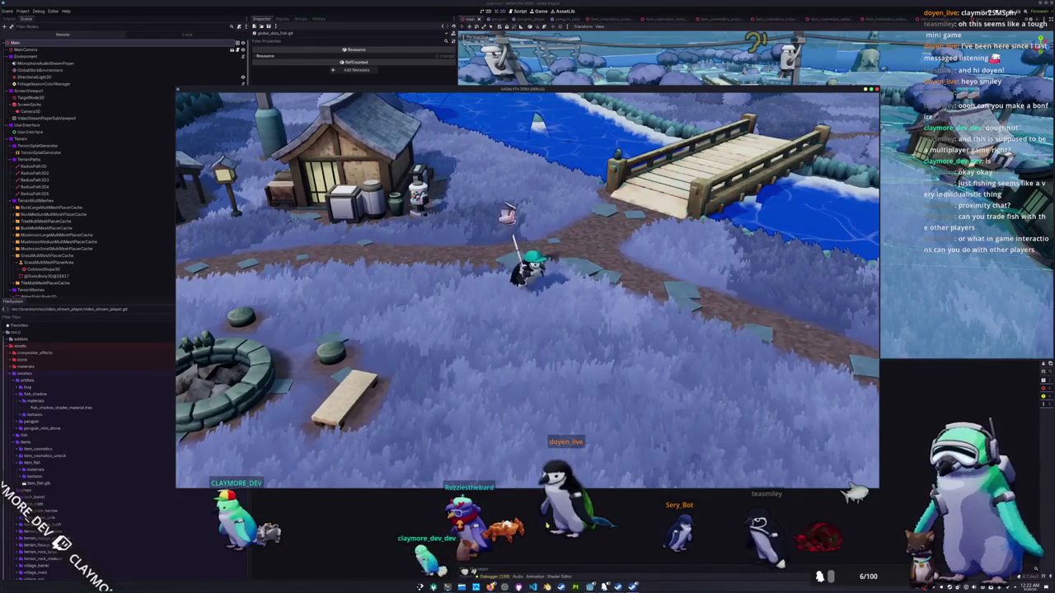
key(alt+Tab)
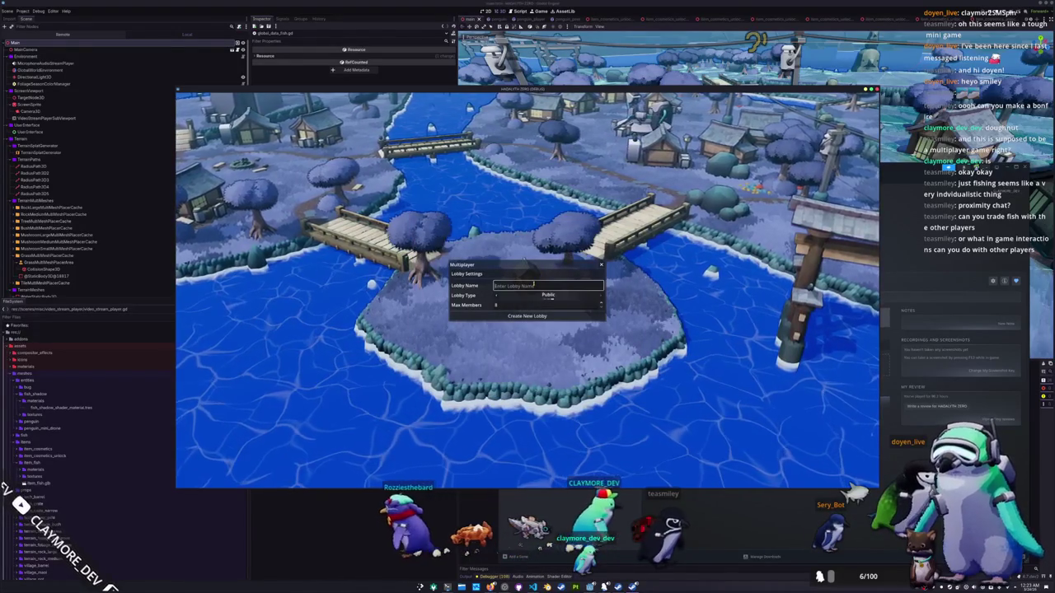
Step: Create a new lobby and walk the penguin across the bridge to the large in-game screen
click(527, 316)
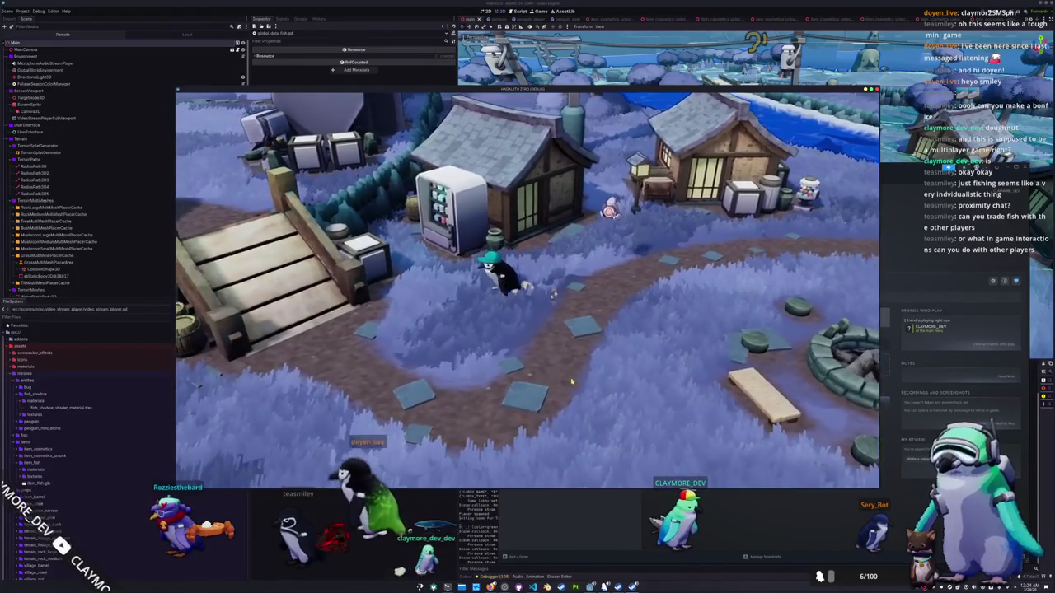
key(w)
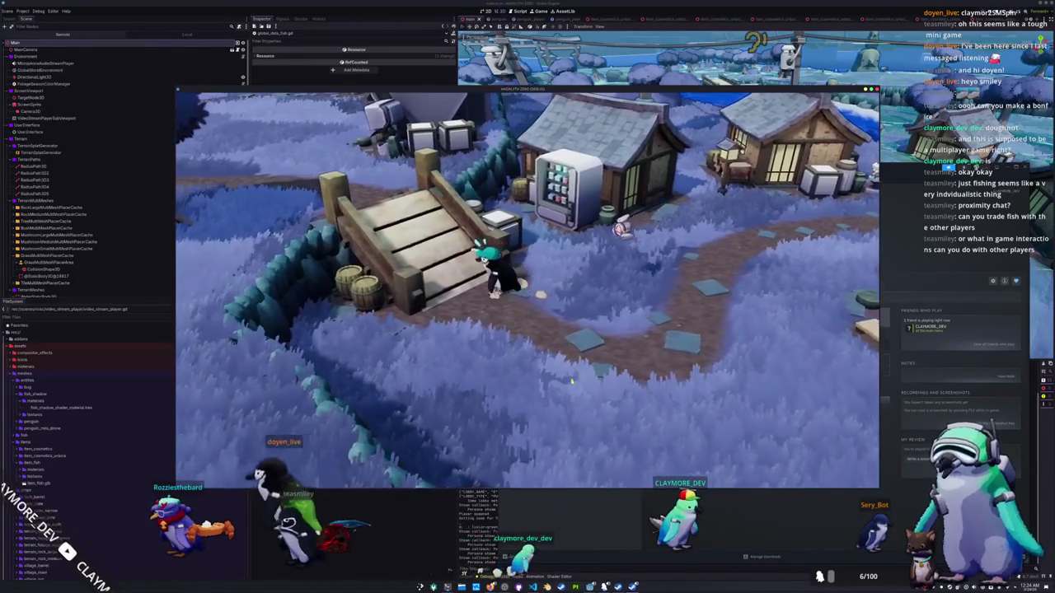
key(w)
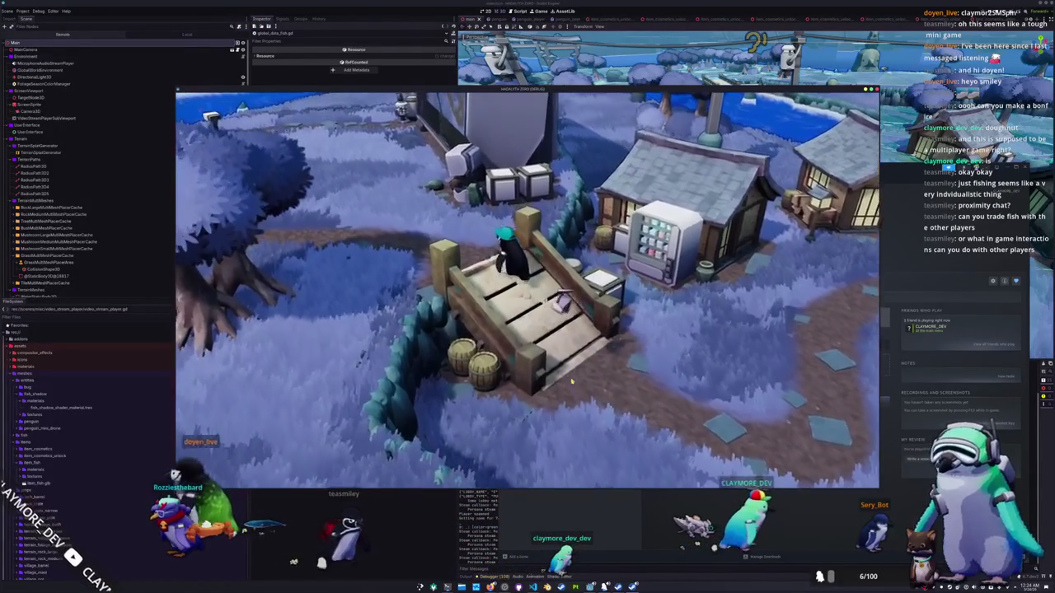
key(w)
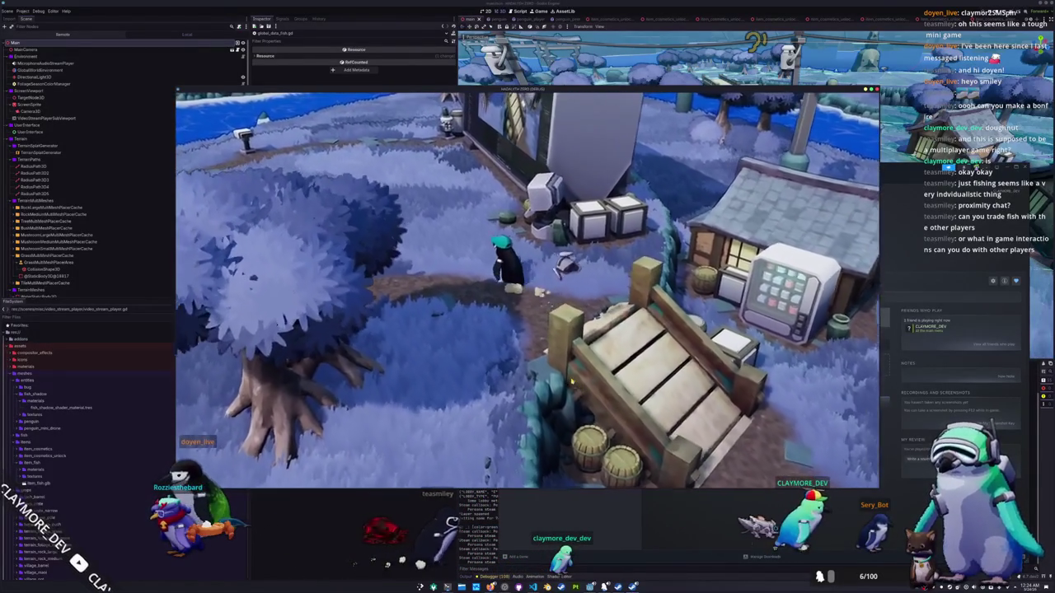
key(w)
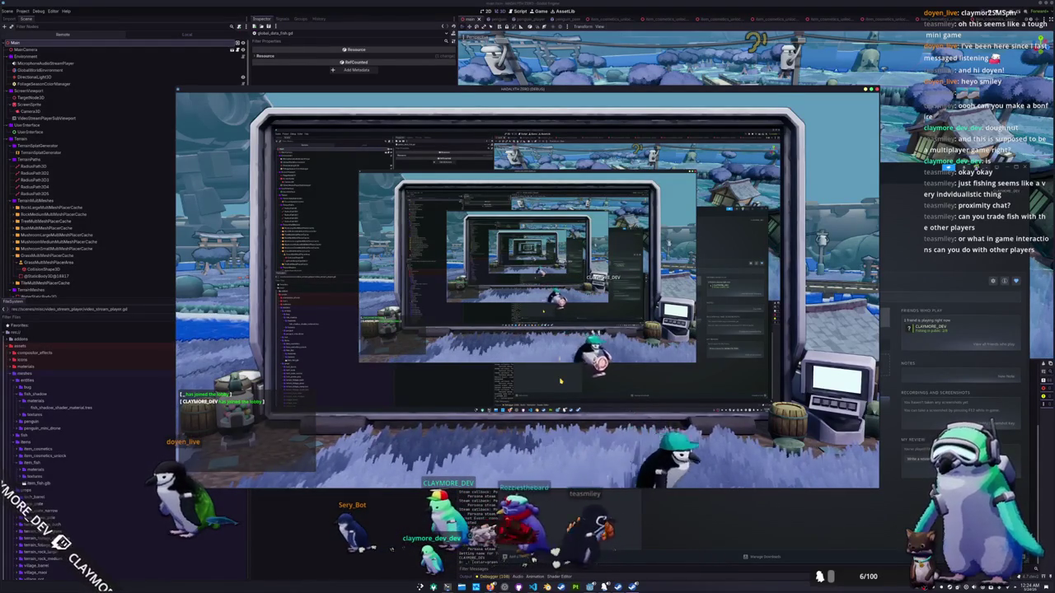
Step: Leave the in-game screen and walk the penguin down to the riverbank
key(Escape)
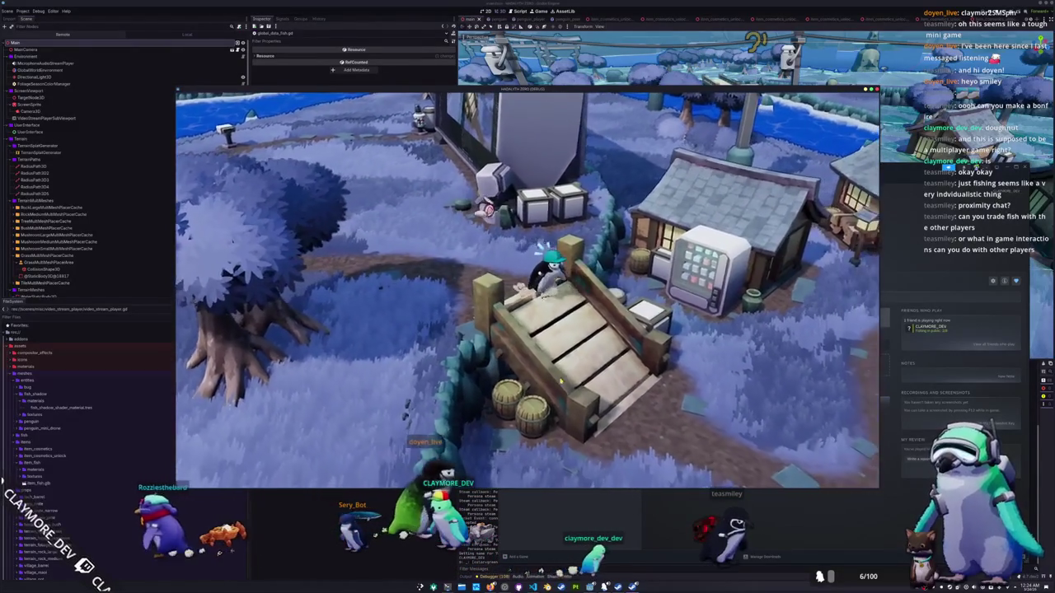
key(s)
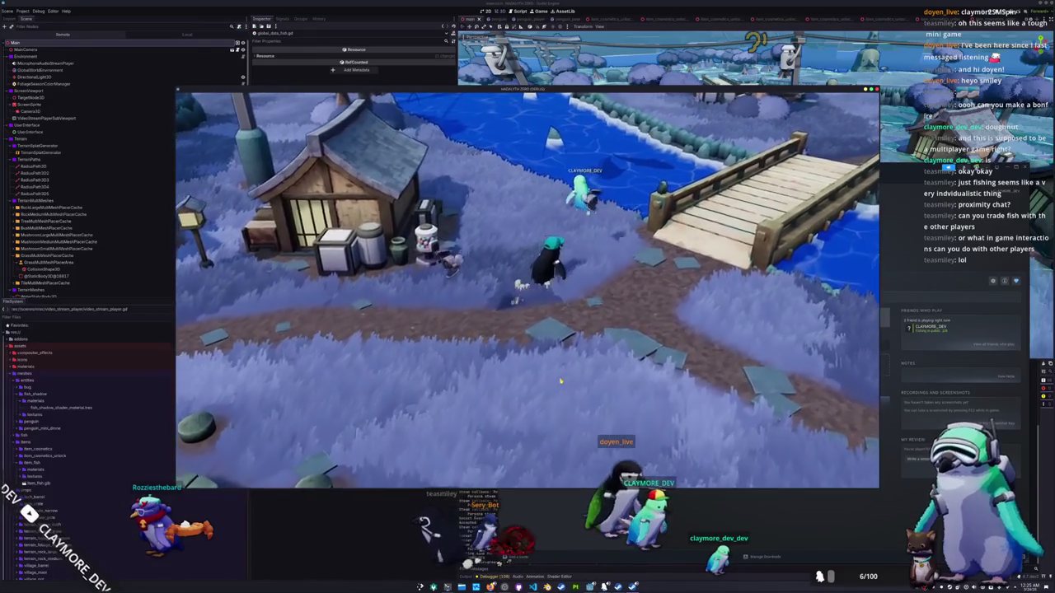
key(w)
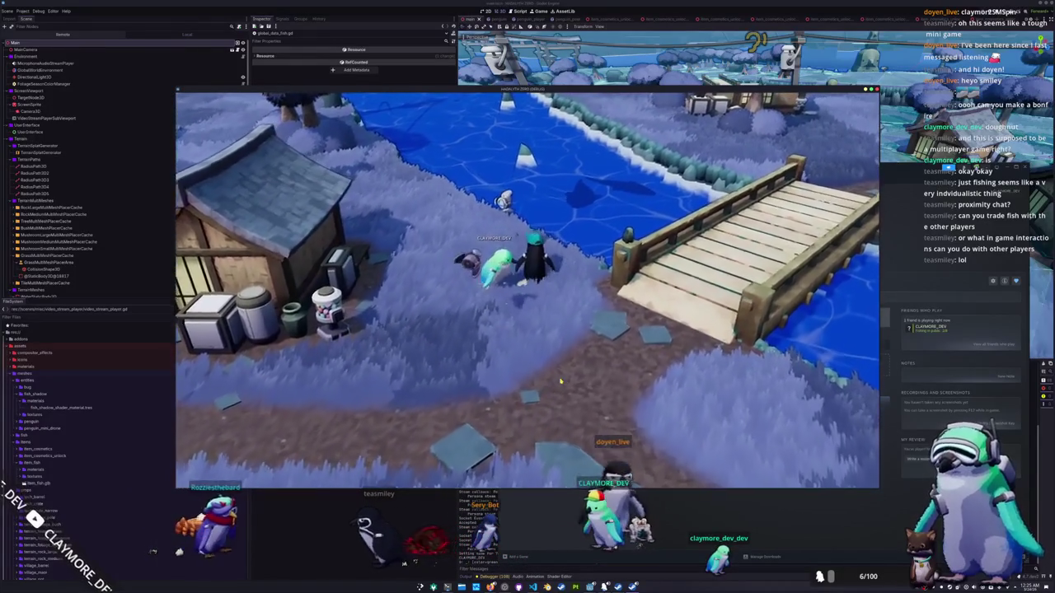
key(a)
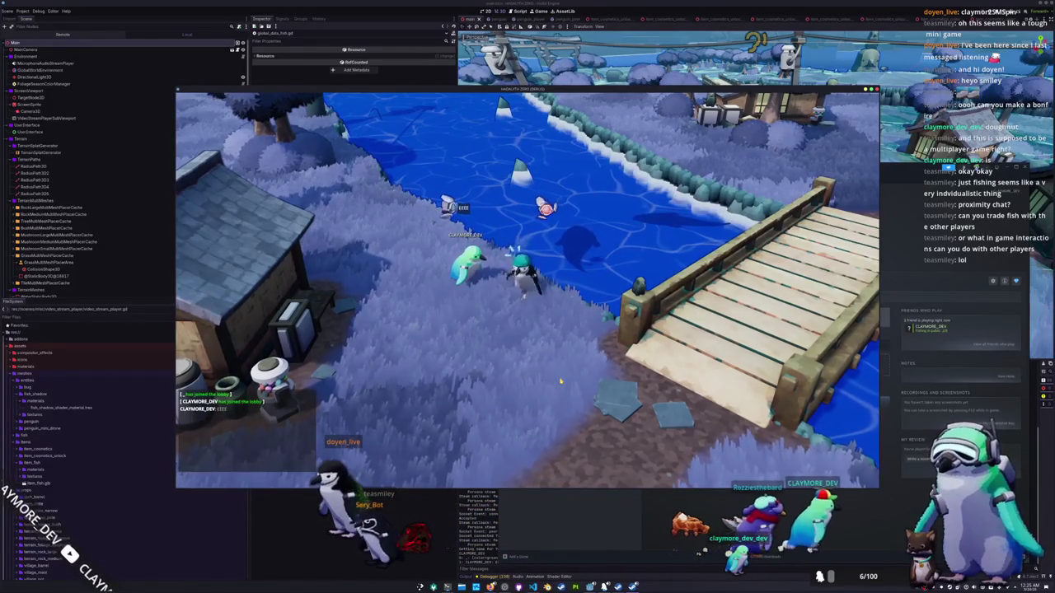
key(a)
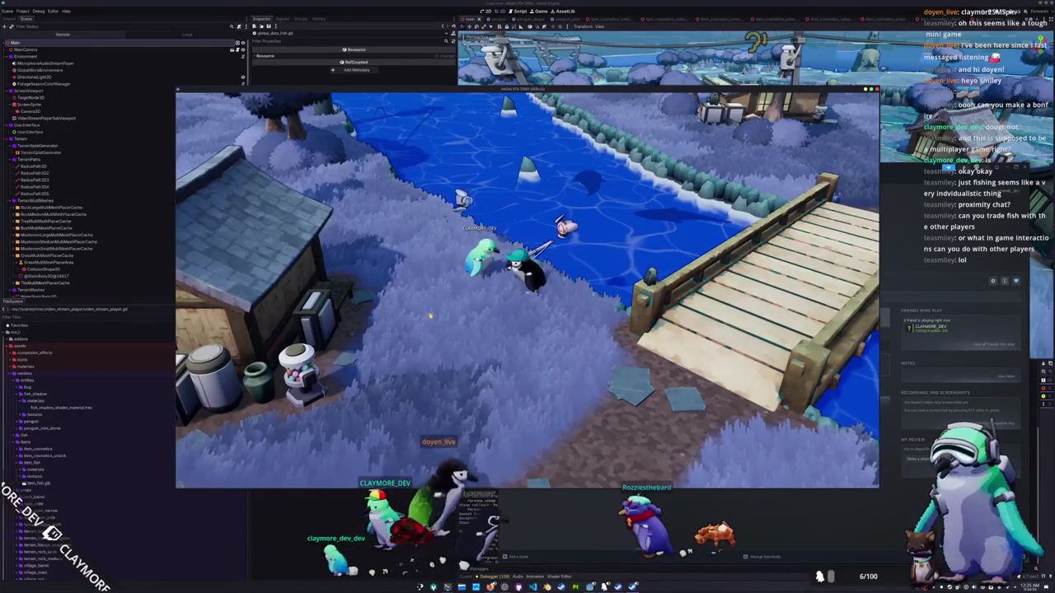
key(d)
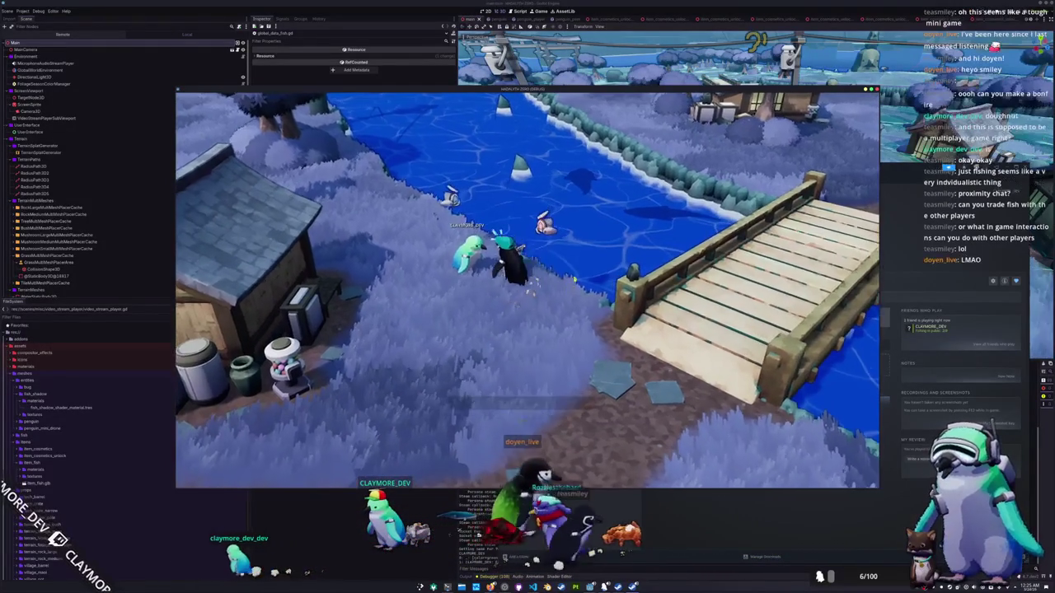
key(a)
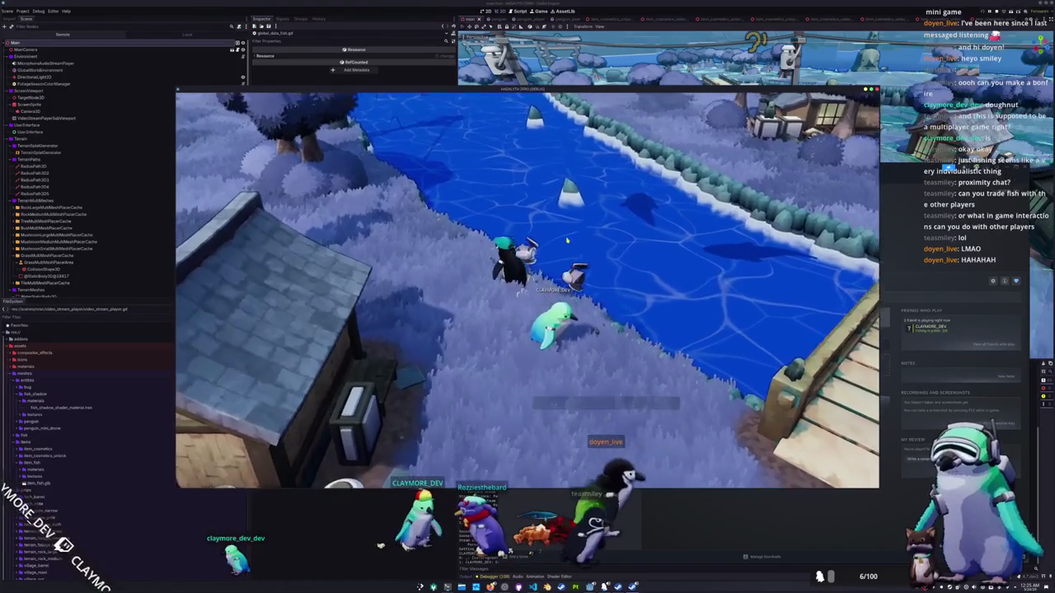
Step: Equip the fishing rod, cast the line into the river, and lower the camera
scroll(572, 245, up, 3)
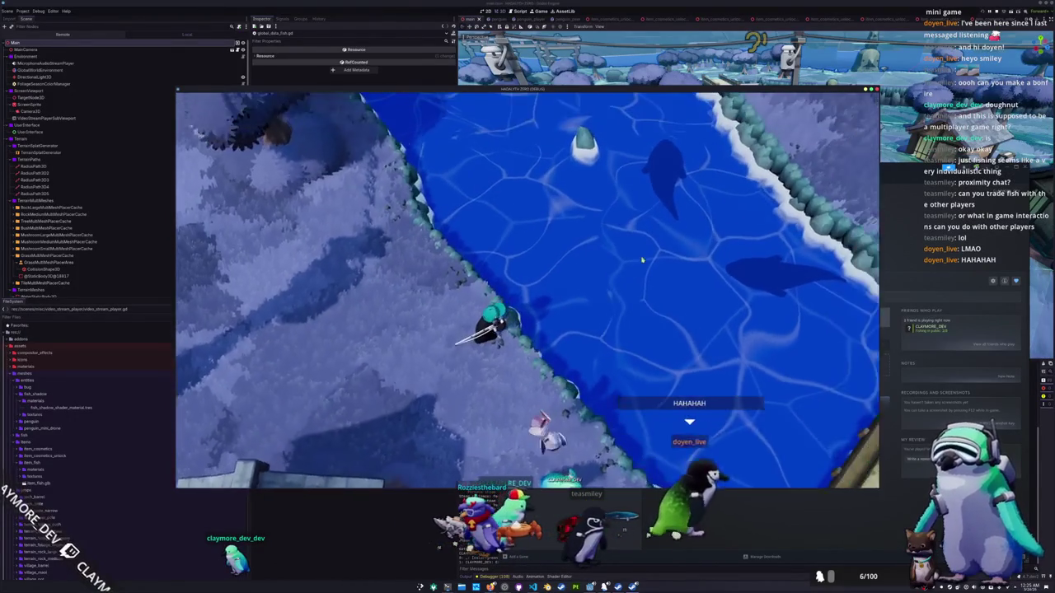
click(621, 400)
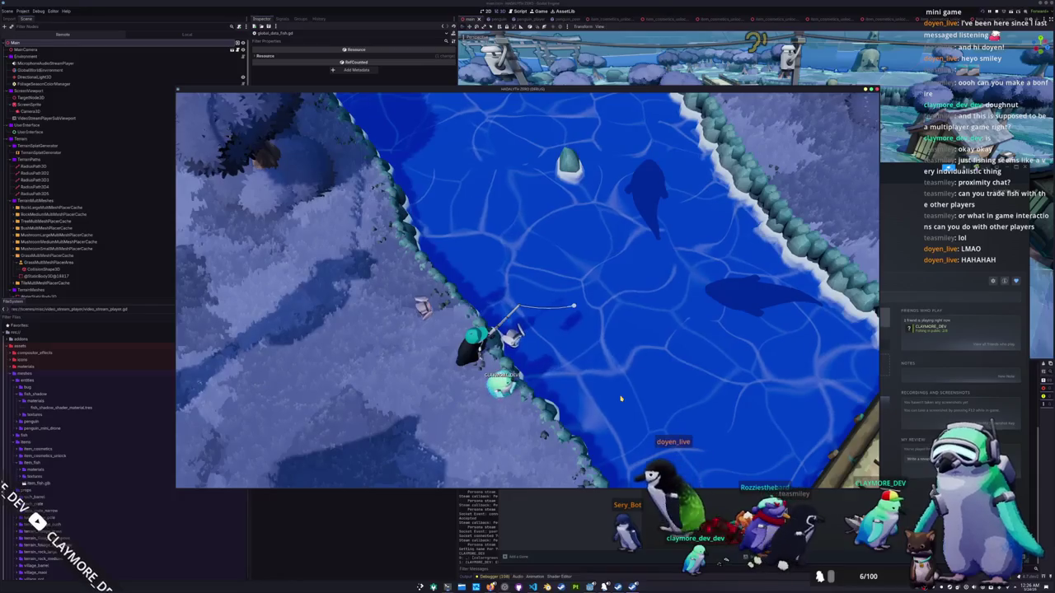
scroll(591, 407, up, 5)
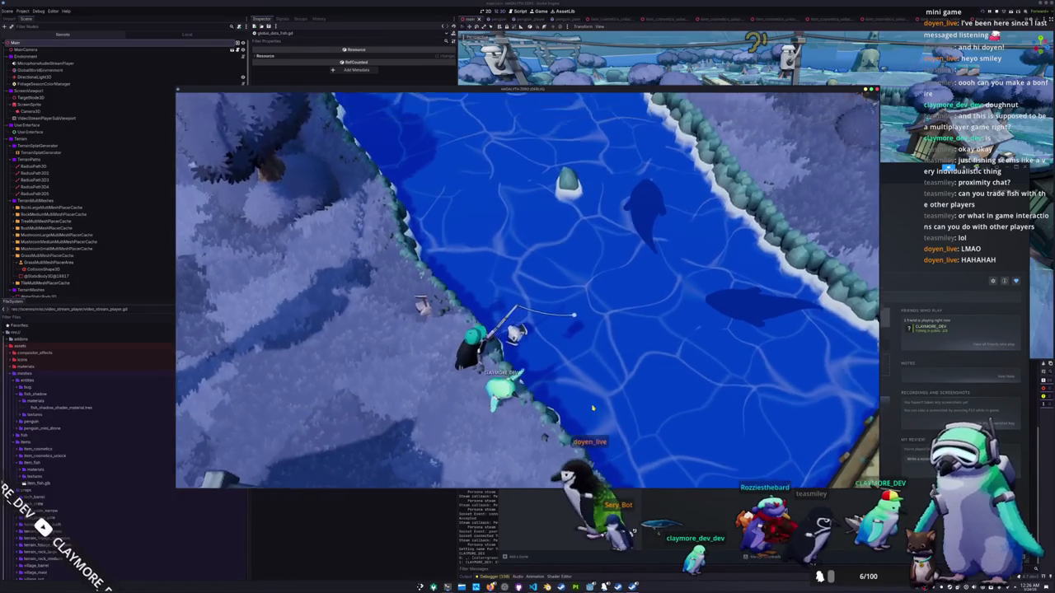
scroll(592, 407, up, 3)
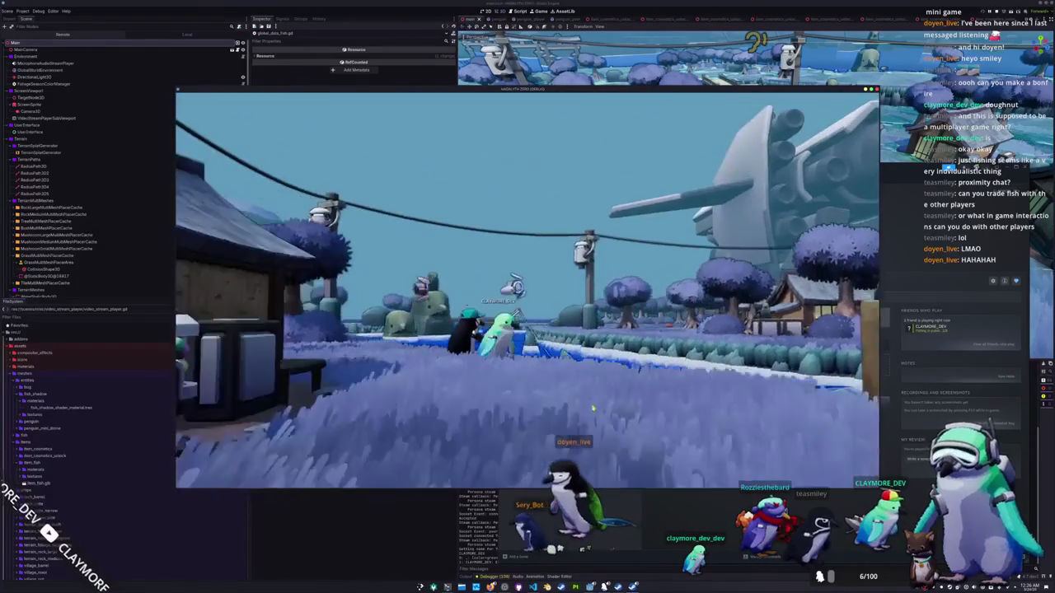
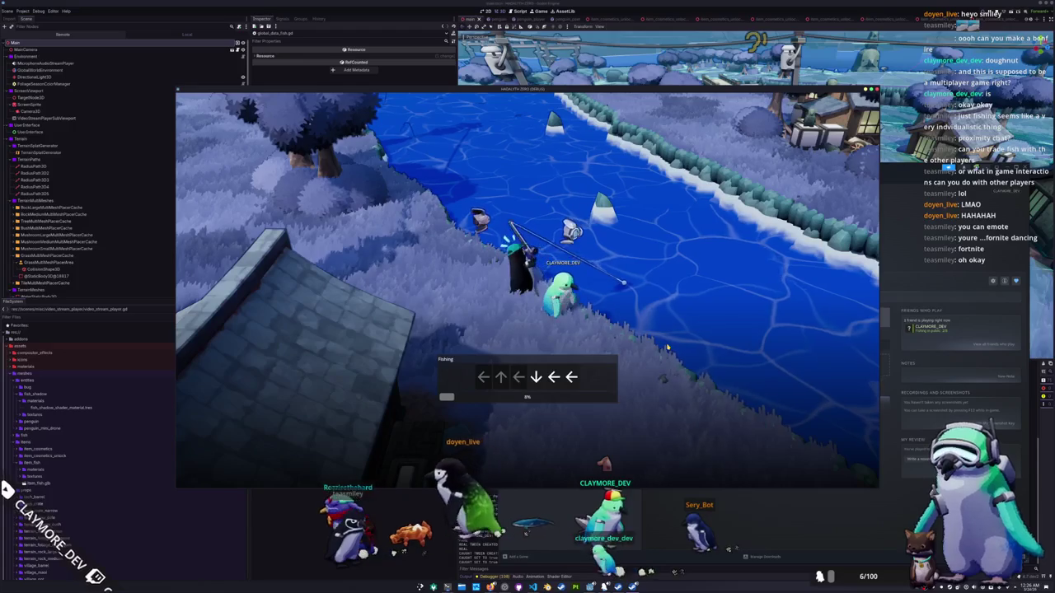
Step: Enter the remaining fishing arrow prompts (Left, Left, Up, Right, Left) to land the fish
key(Left)
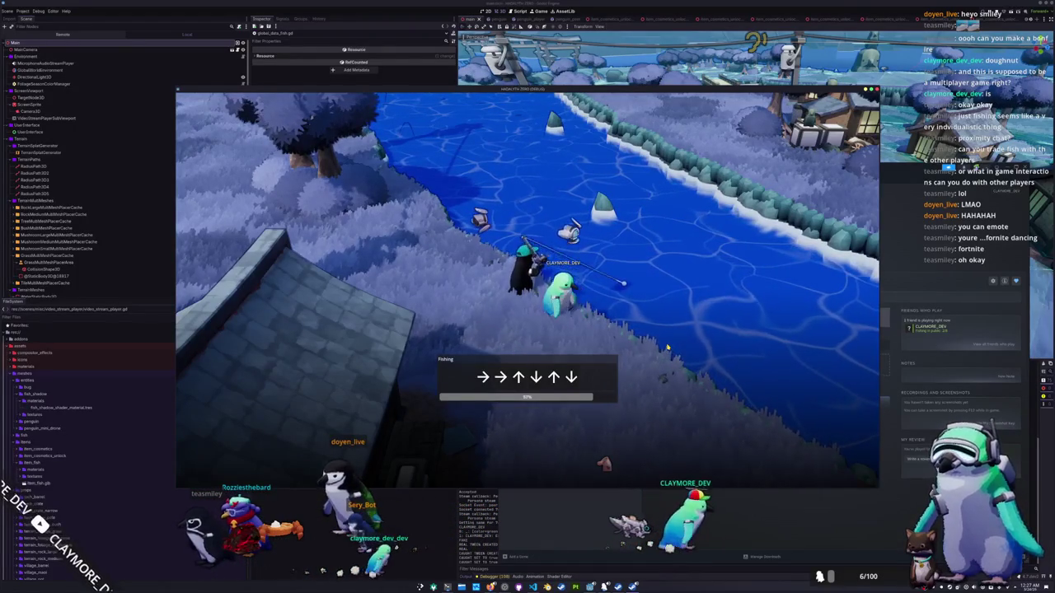
key(Left)
key(Left)
key(Up)
key(Right)
key(Left)
key(Right)
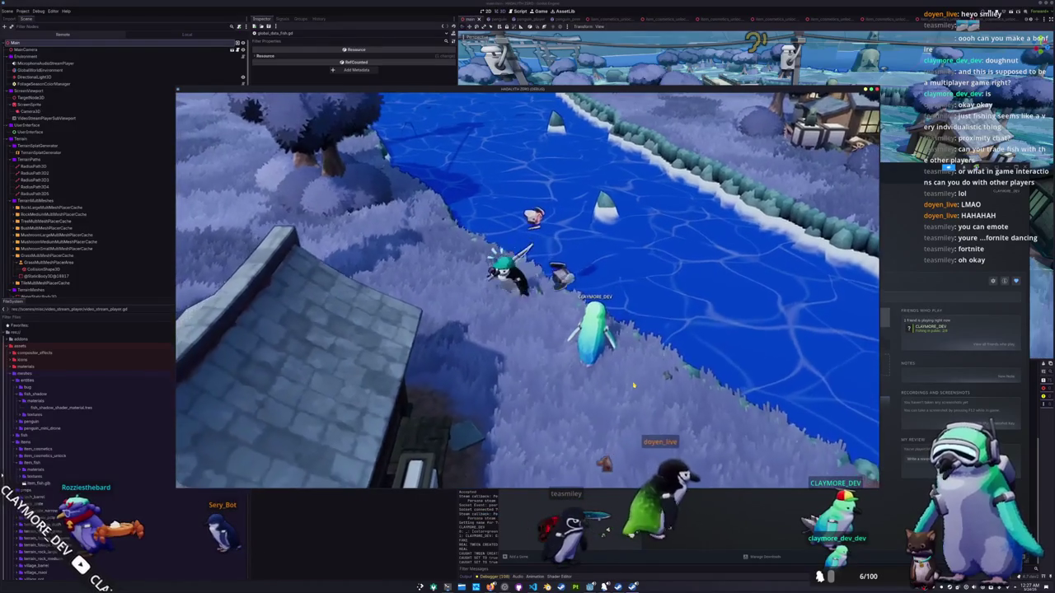
Step: Select the Atlantic Wolffish in the inventory, then close the inventory
key(Tab)
click(505, 204)
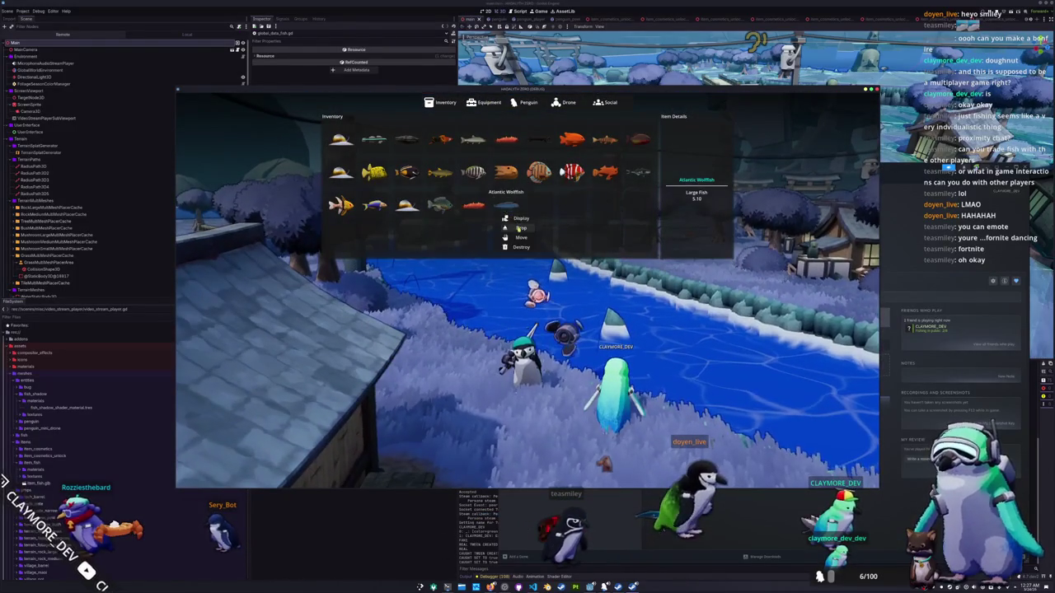
key(Tab)
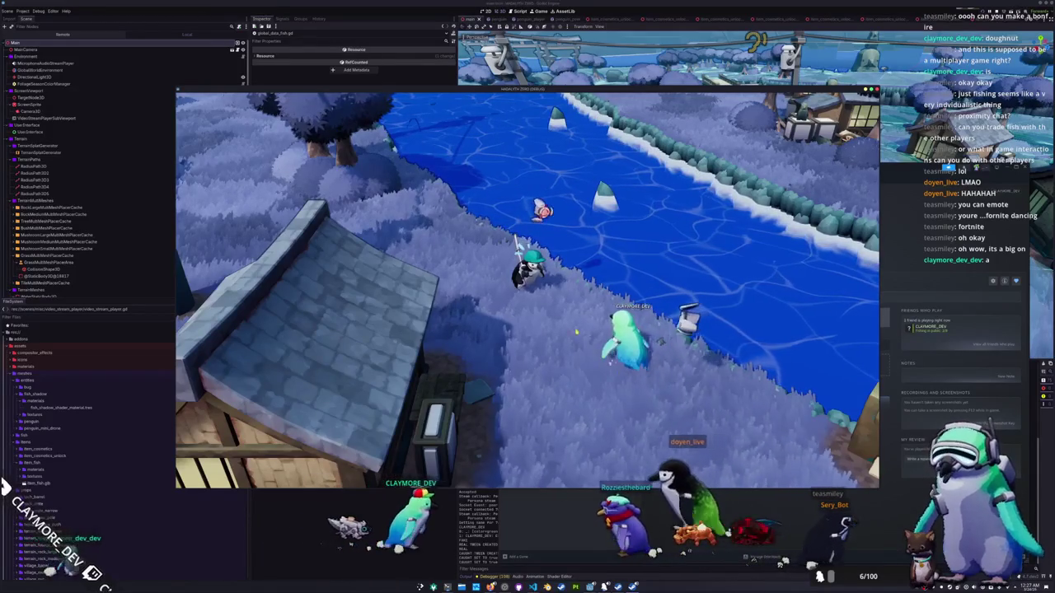
Step: Open entity.gd in VS Code through quick file search for 'entry', then return to the game
key(alt+Tab)
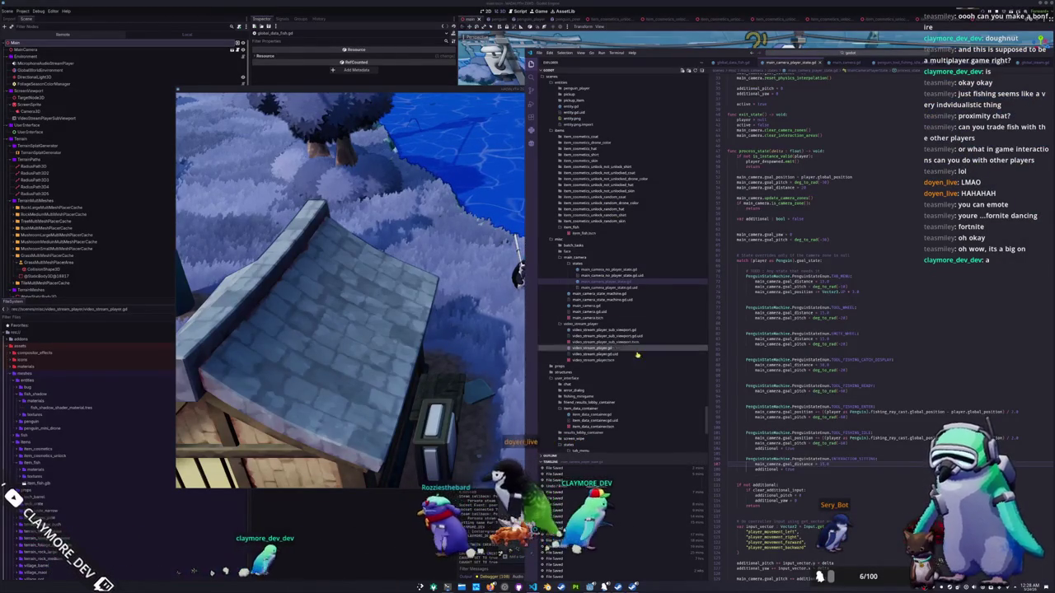
click(840, 54)
text(entry)
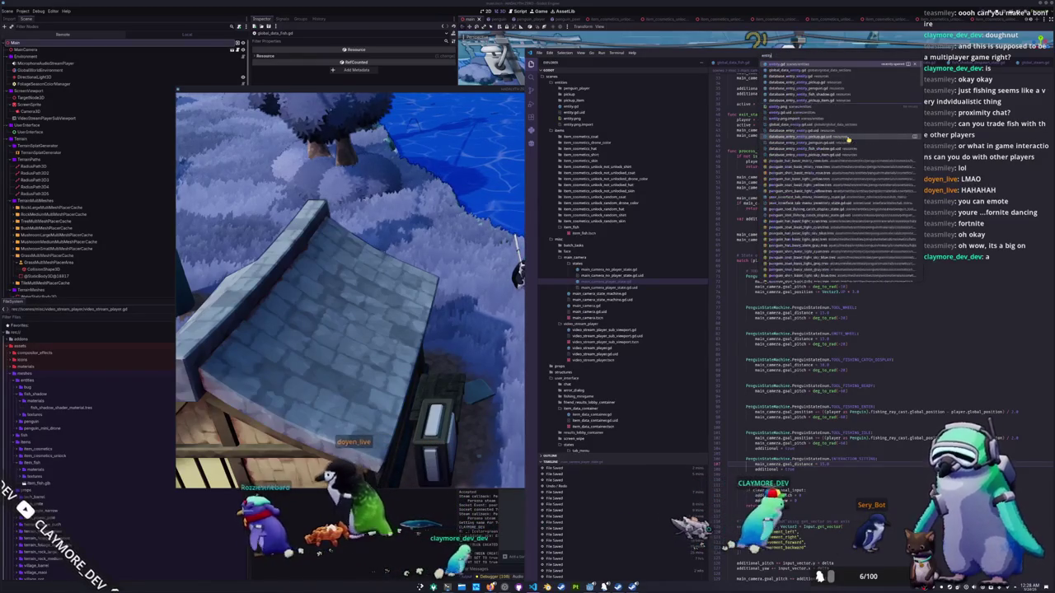
click(847, 139)
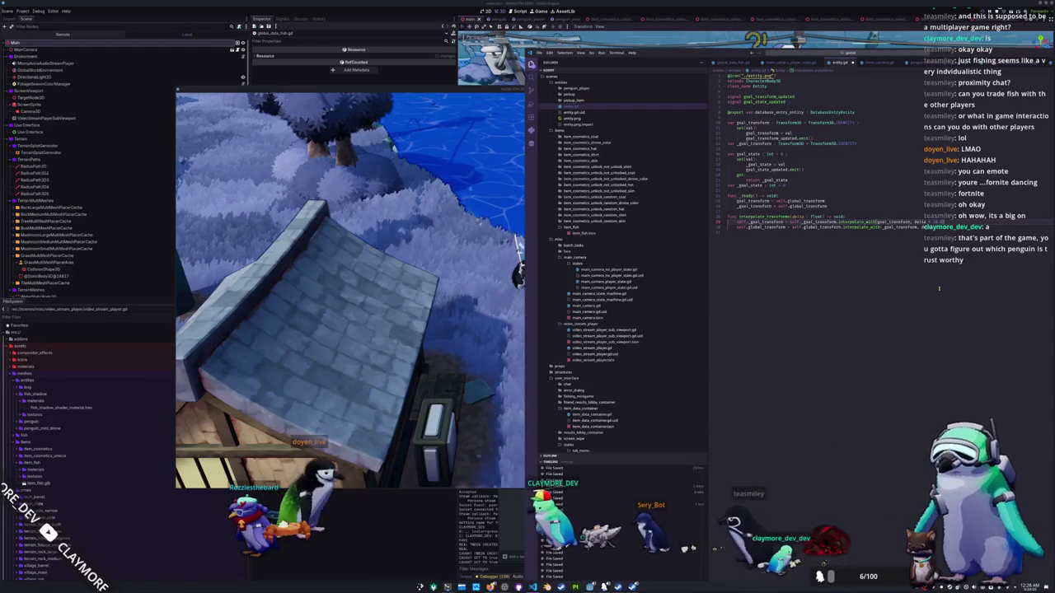
click(516, 311)
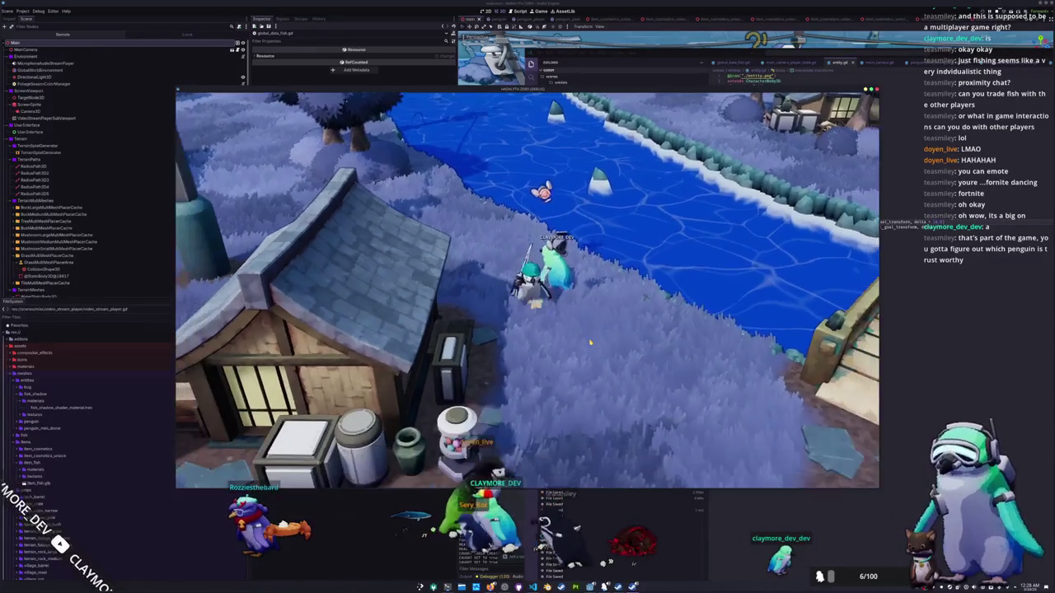
Step: Walk the penguin forward toward the river, briefly checking the code editor and coming back
key(w)
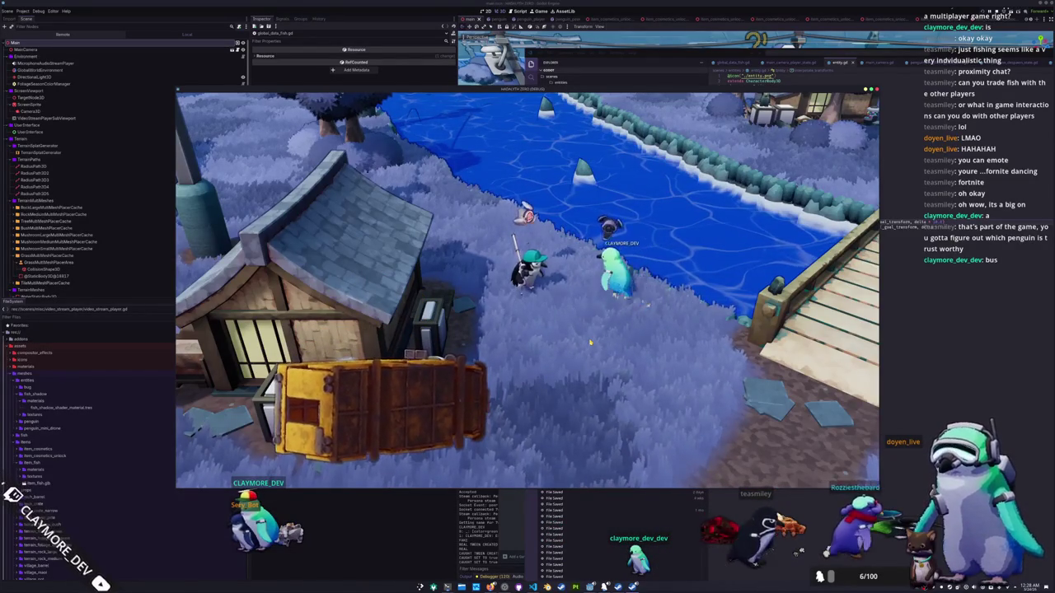
key(alt+Tab)
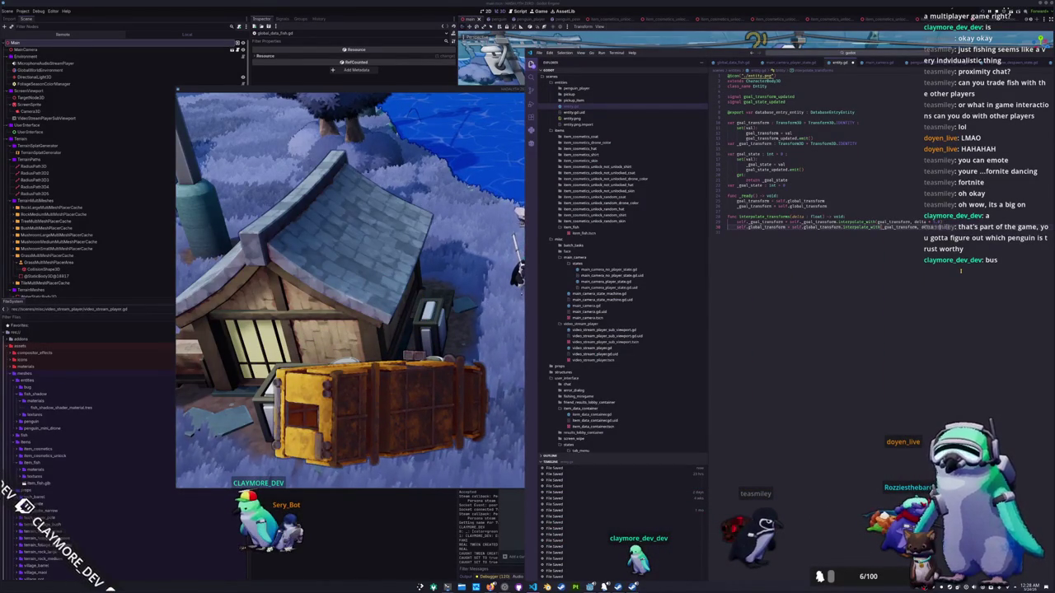
key(alt+Tab)
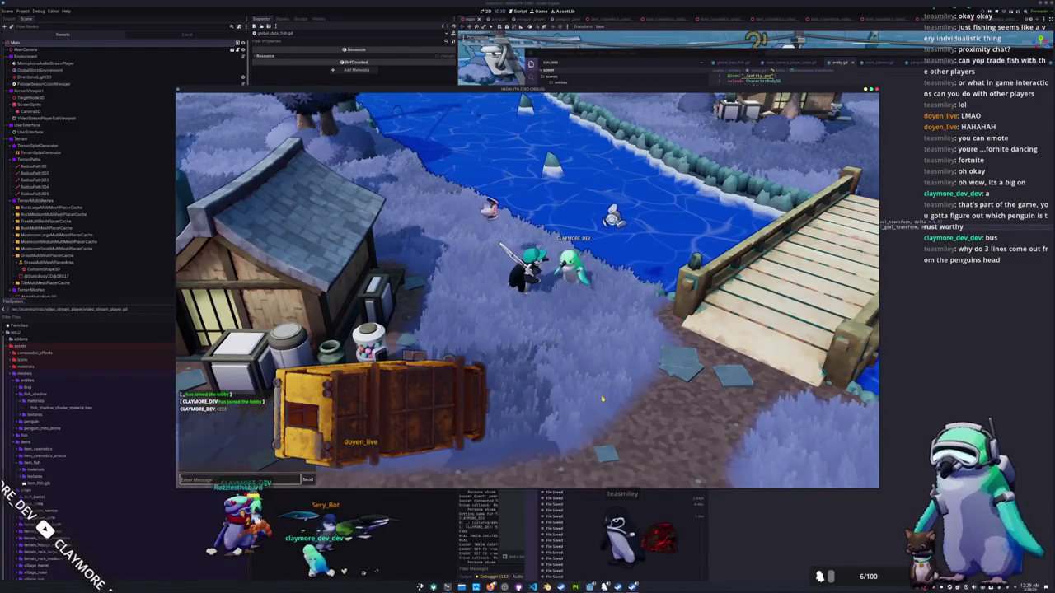
Step: Send the chat message 'this is a message that is very very important' and walk toward the river
text(a me)
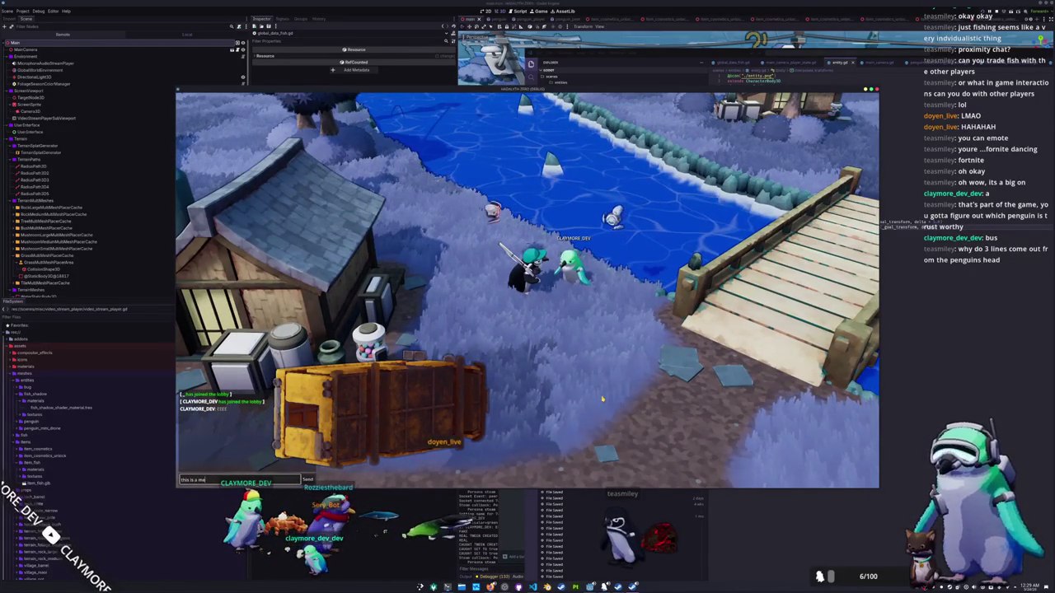
text(ssage that is very v)
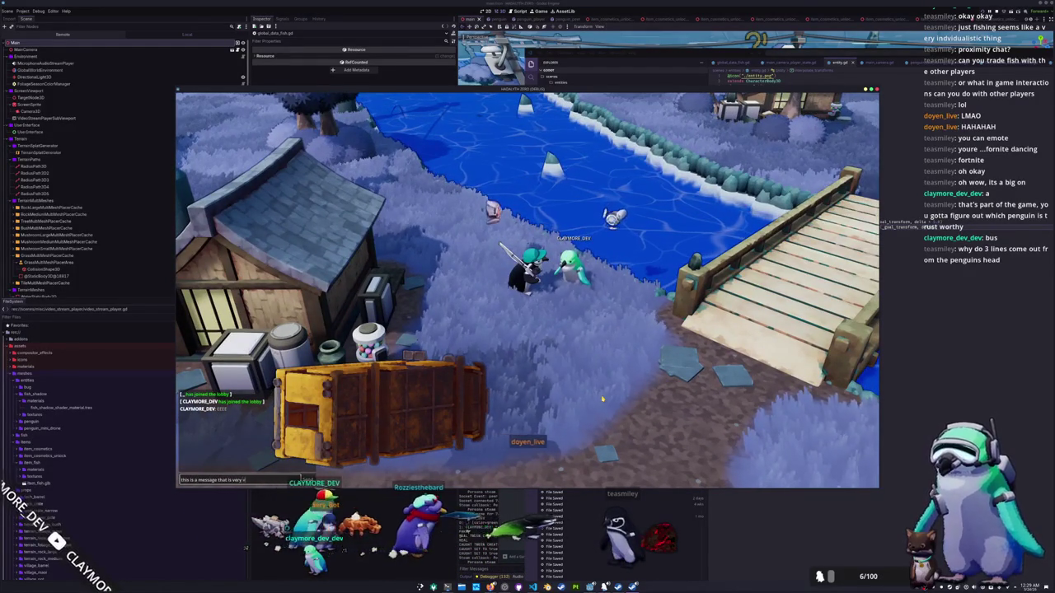
text(ery important)
key(Return)
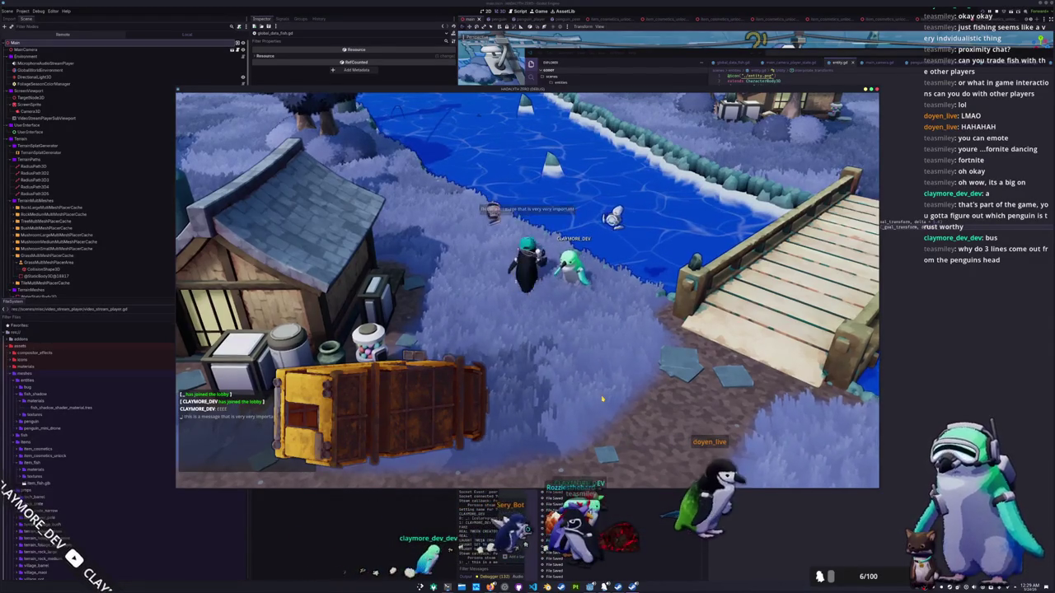
key(w)
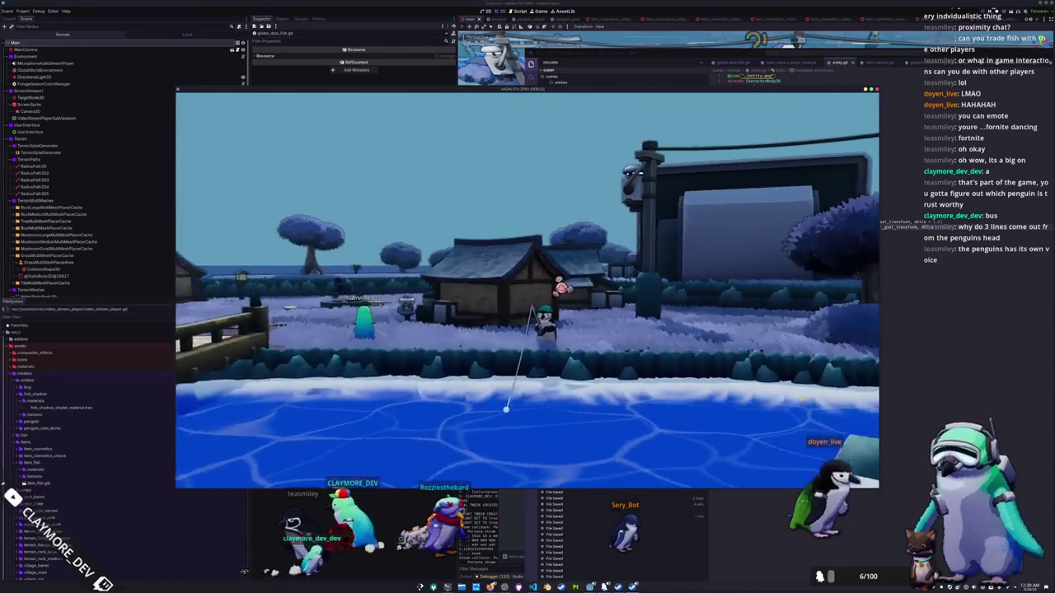
Step: Delete the clear_additional_input declaration at the top of main_camera_player_state.gd
click(888, 389)
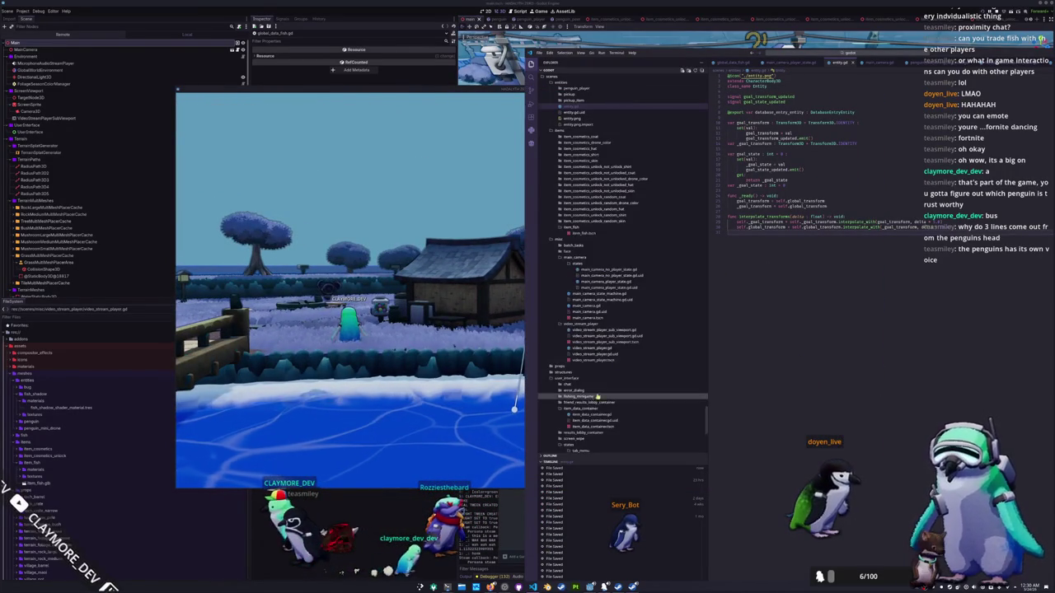
click(799, 62)
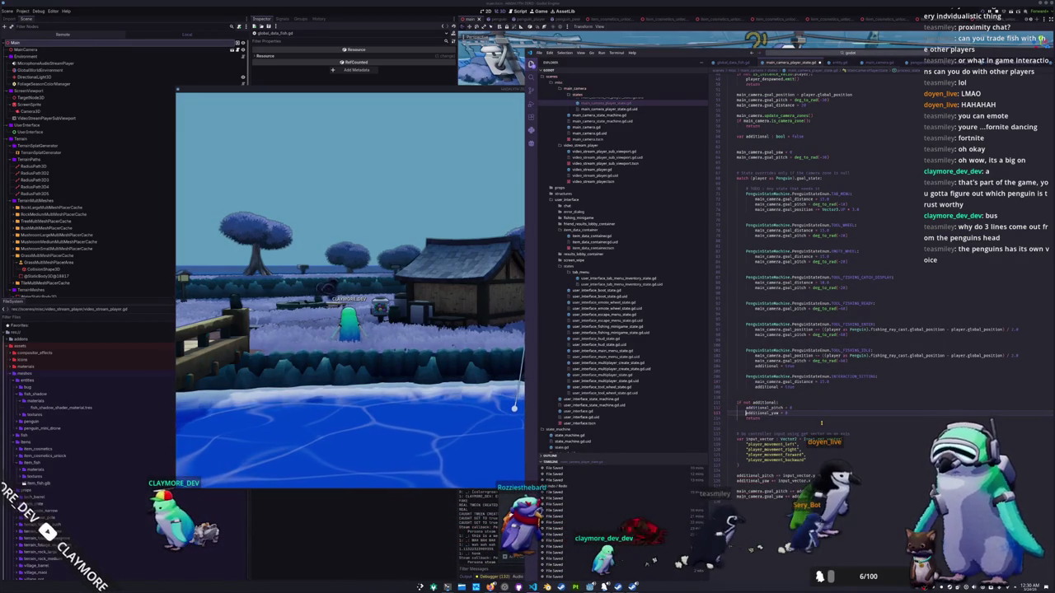
scroll(873, 330, up, 13)
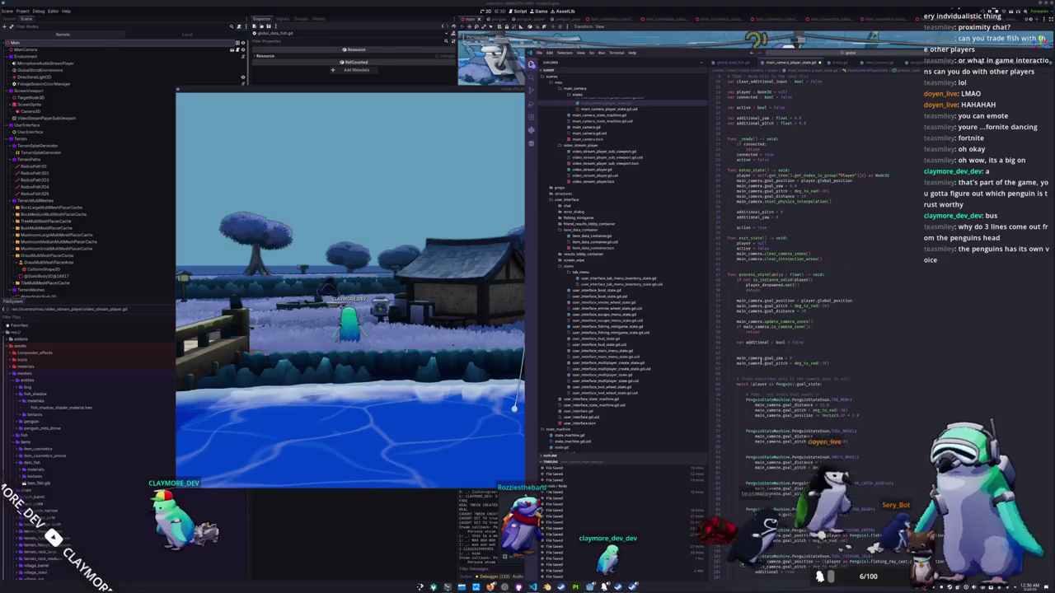
scroll(825, 330, up, 3)
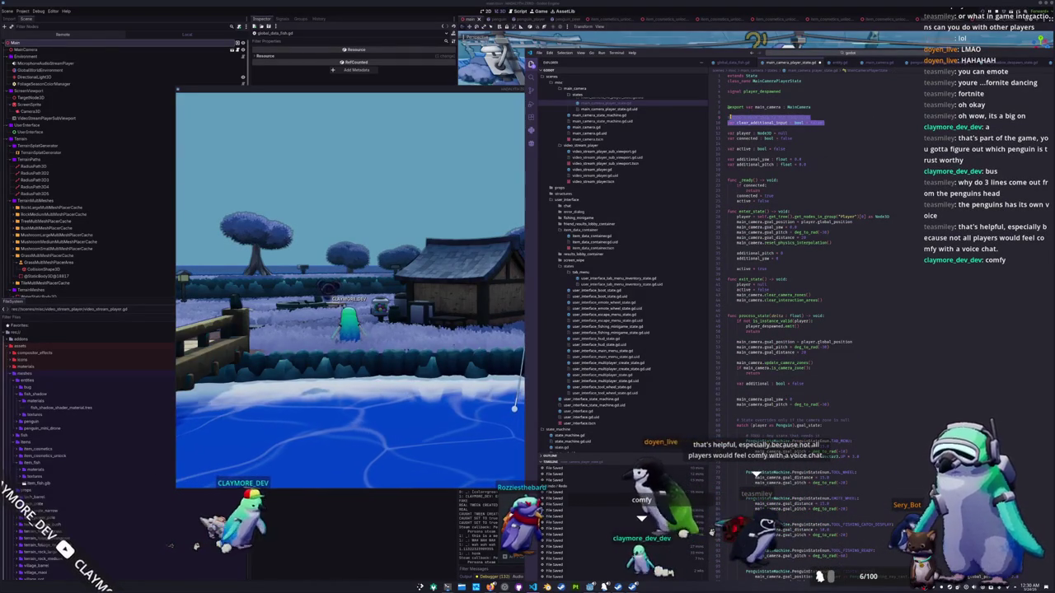
key(BackSpace)
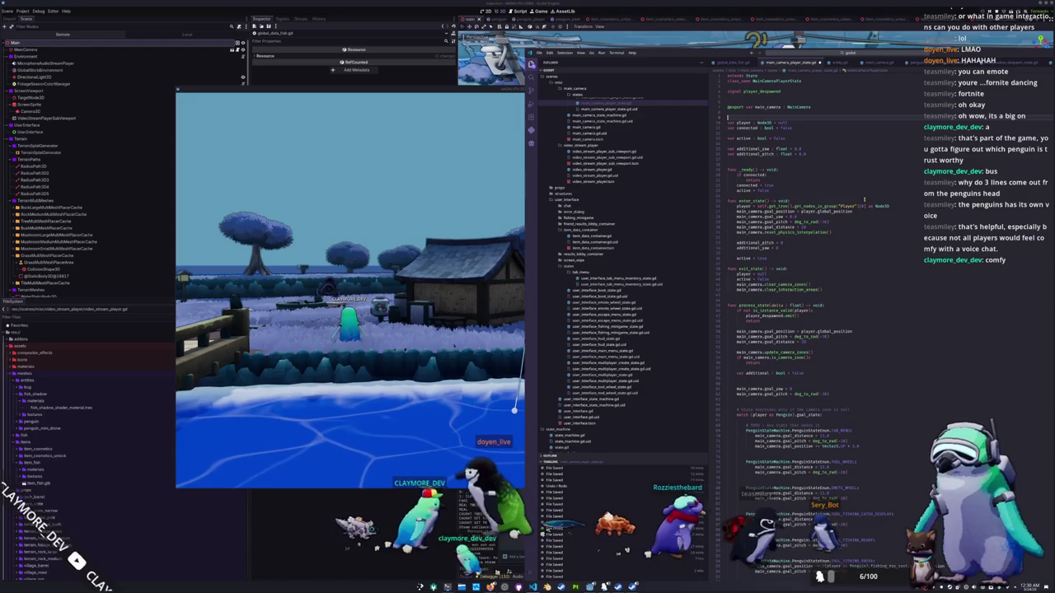
key(alt+Tab)
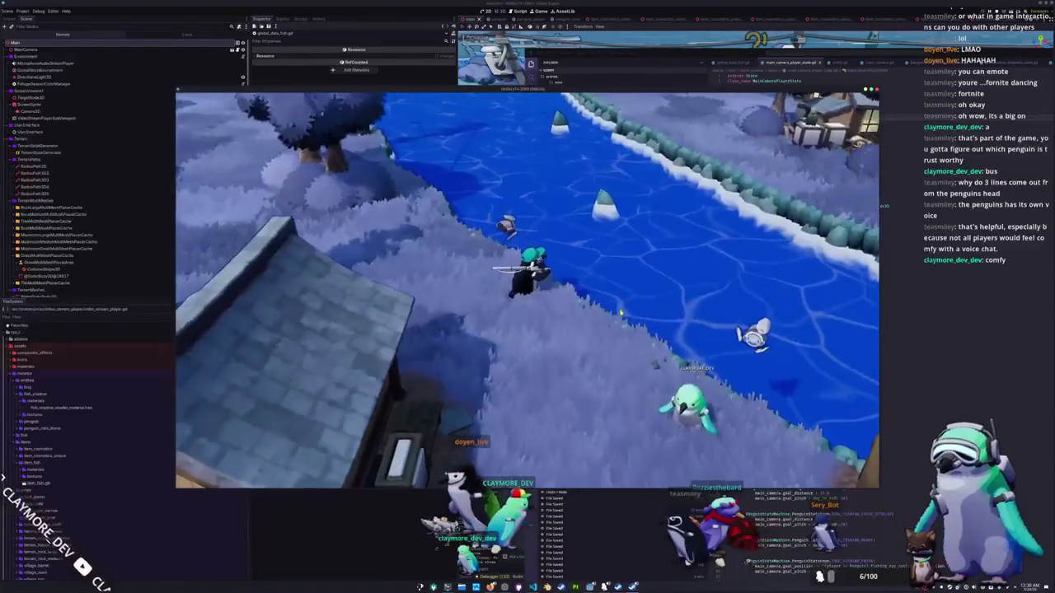
Step: Cast the line, then save a Spectacle region screenshot of the penguin fishing, including the sky
click(619, 294)
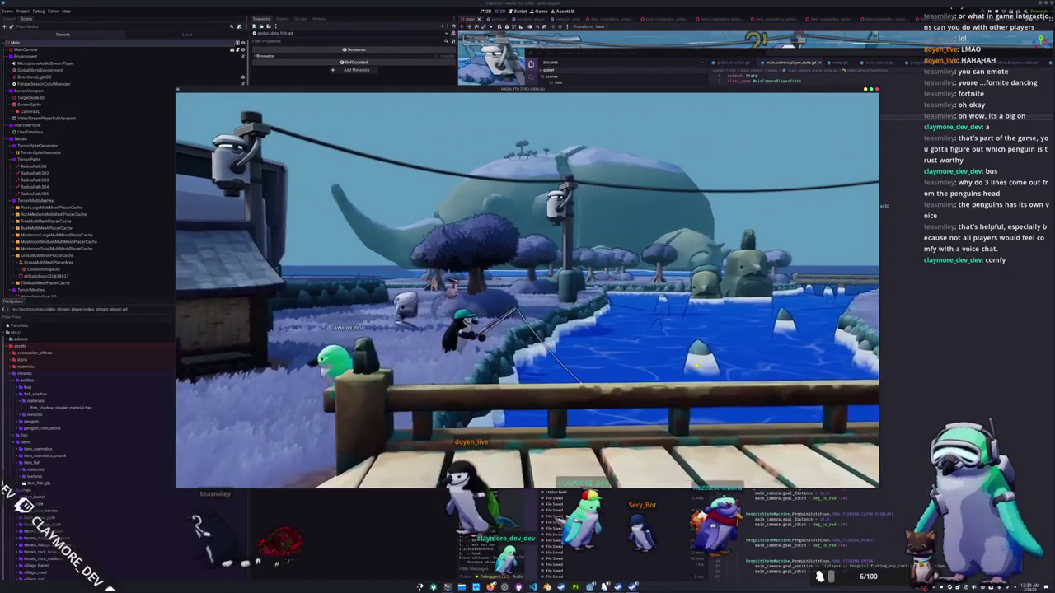
key(Print)
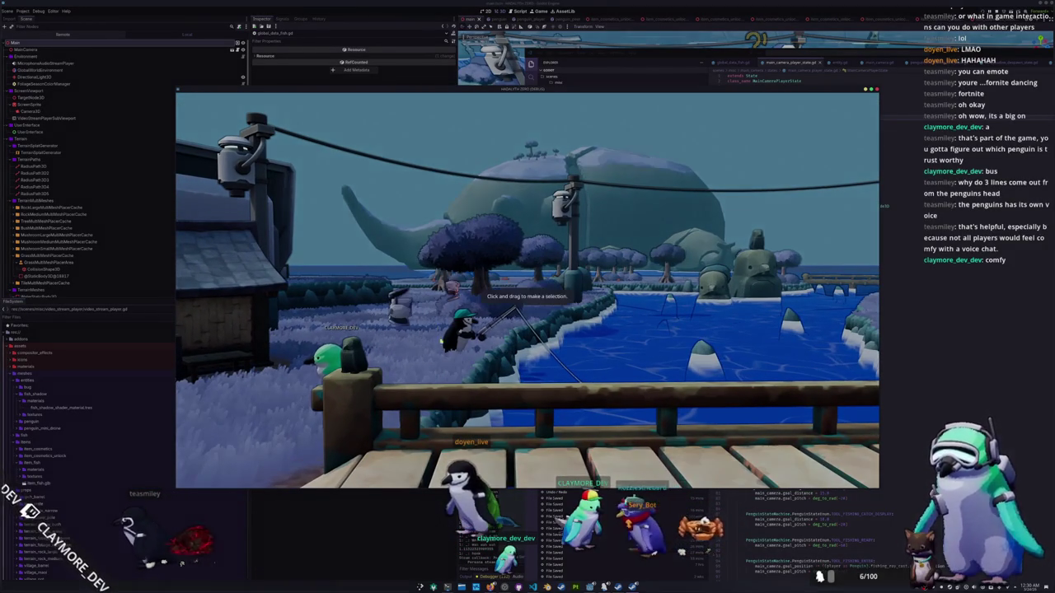
mouse_move(362, 233)
mouse_down()
mouse_move(674, 450)
mouse_move(746, 453)
mouse_up()
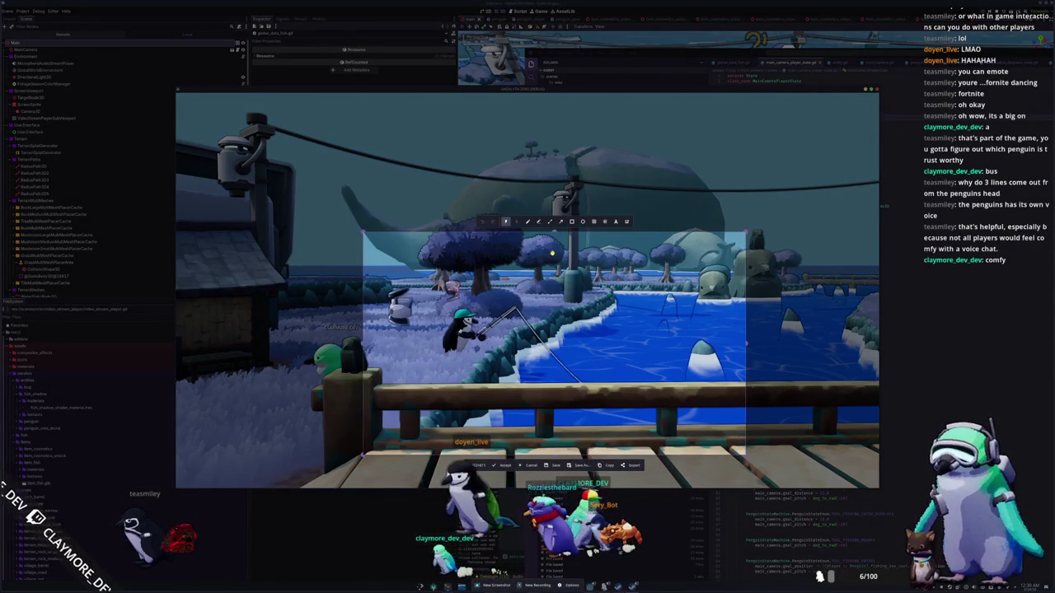
drag(554, 234, 554, 121)
drag(358, 288, 305, 289)
drag(746, 290, 751, 289)
key(Return)
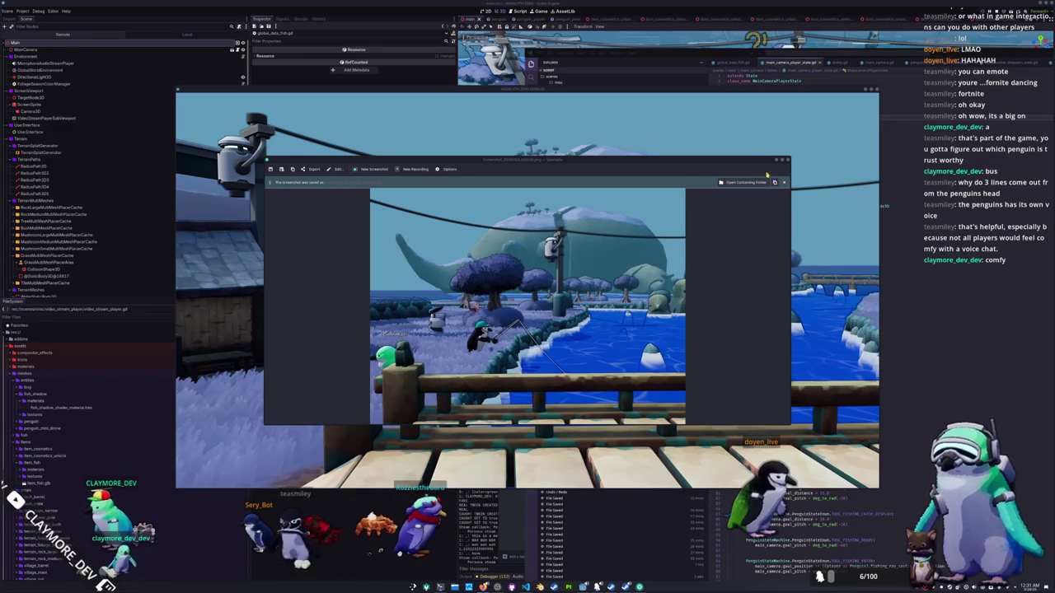
click(787, 161)
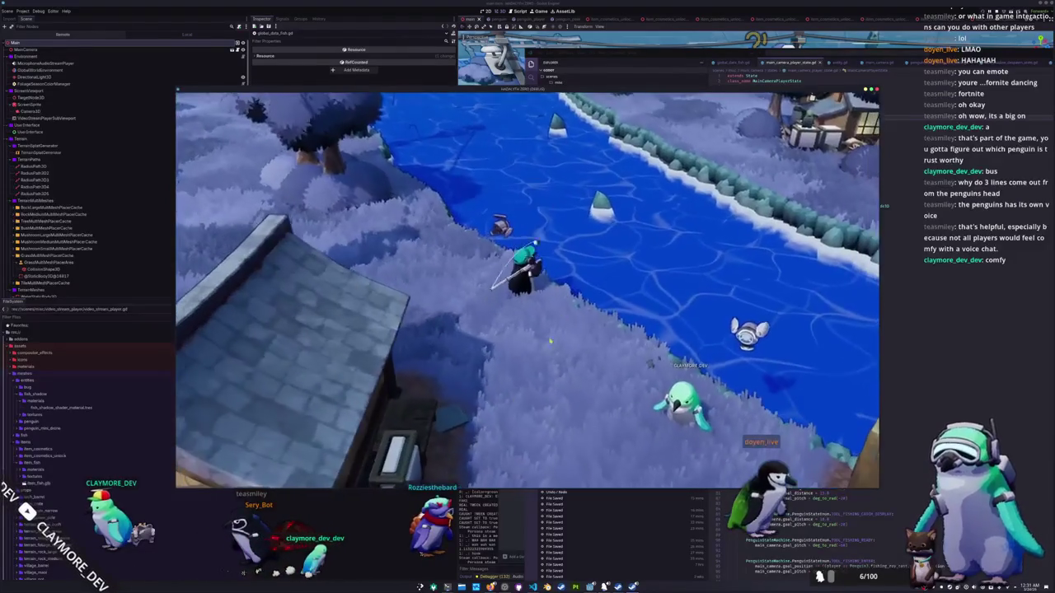
Step: Wrap the final main_camera.goal_pitch line in clampf with a deg_to_rad(-80) lower bound
key(alt+Tab)
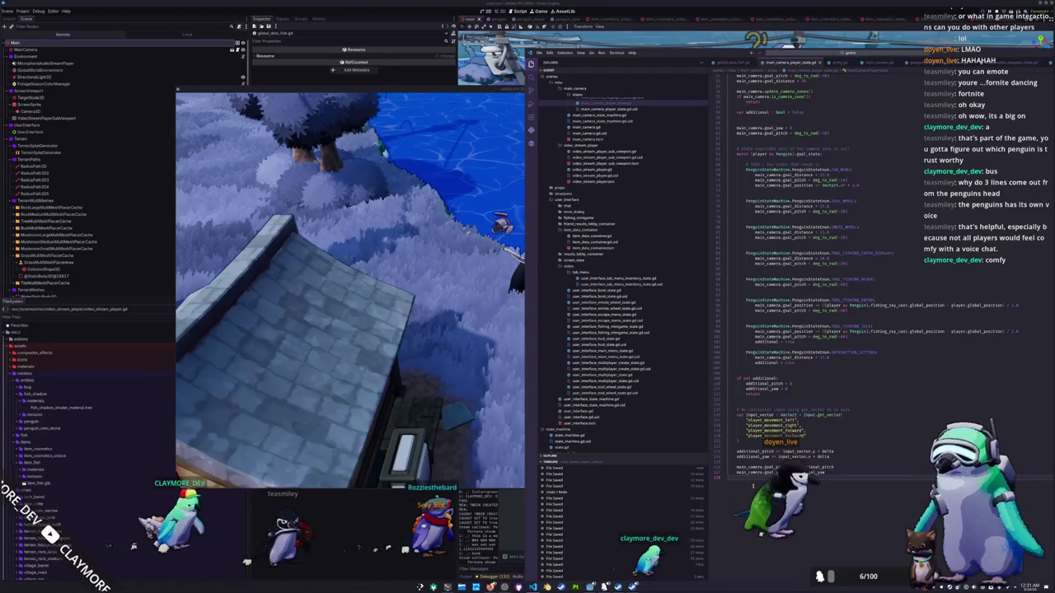
text(main_cam)
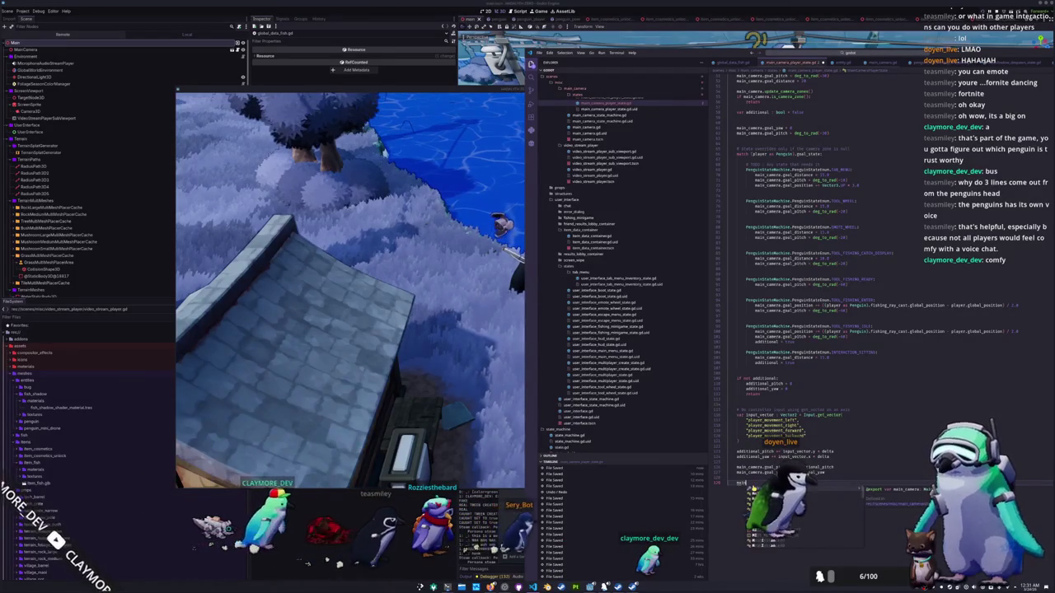
text(era.goal_pitch = clampf(main_camera.goal_pi)
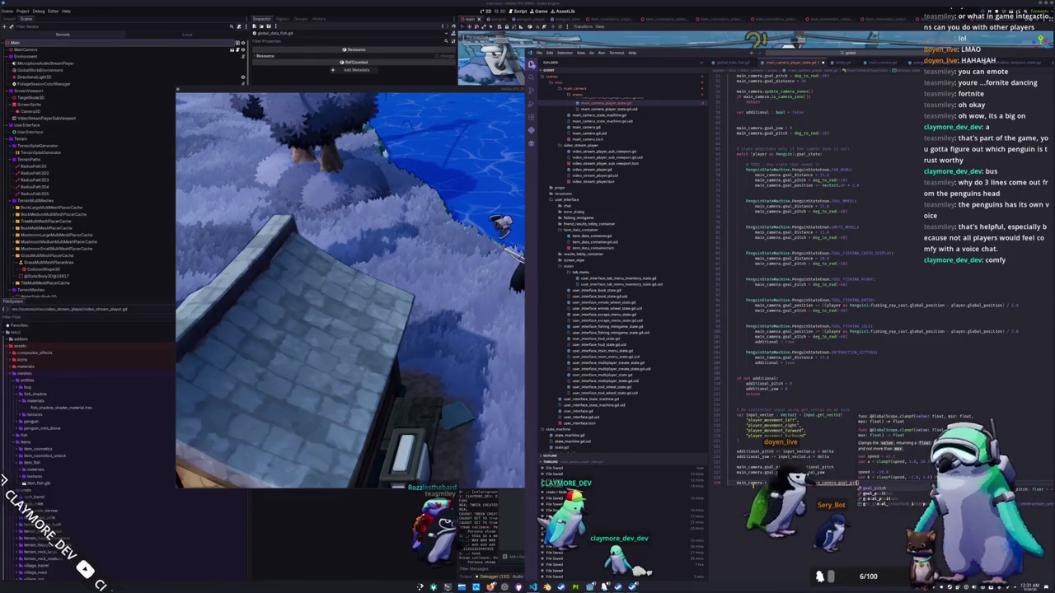
text(tch, )
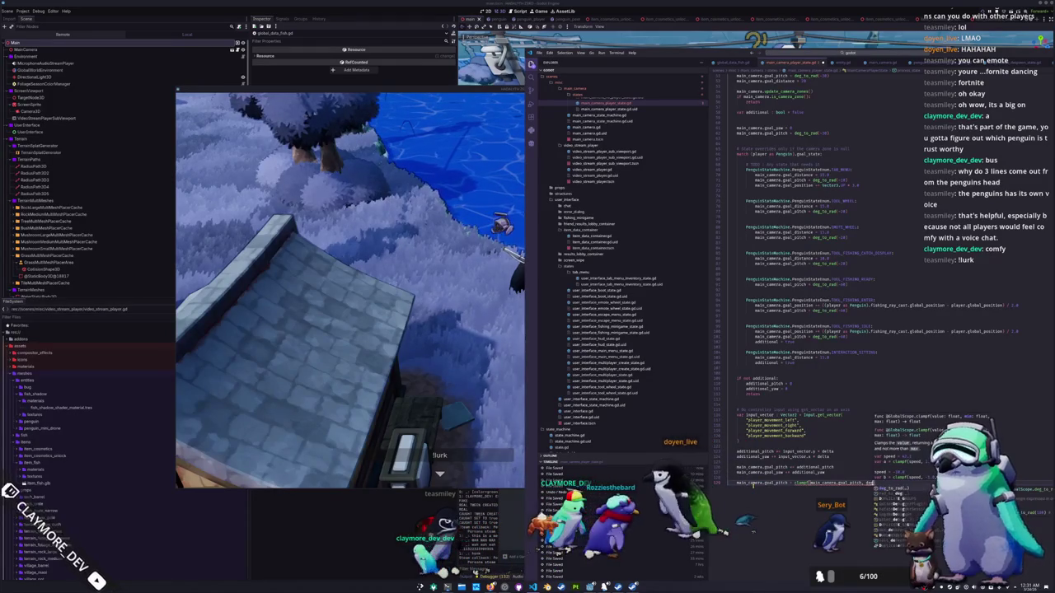
text(deg_to_rad()
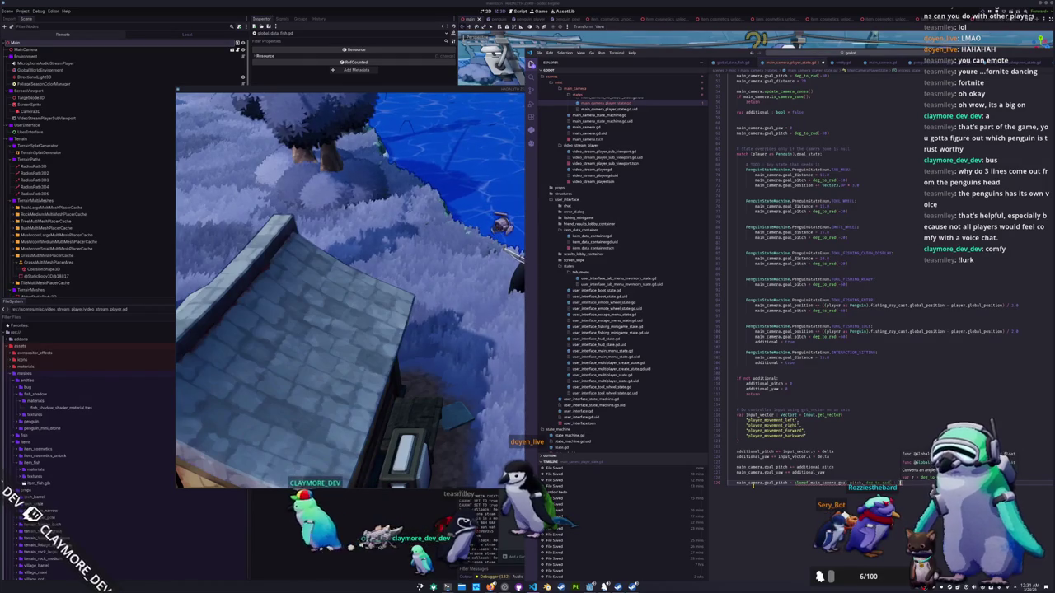
text(-80), deg_to_rad()
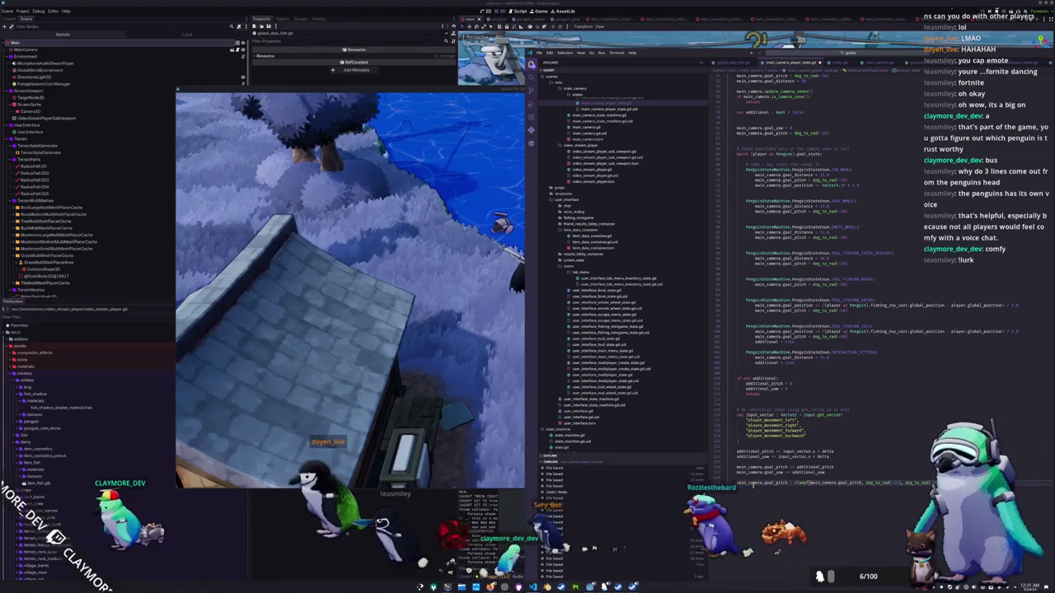
click(468, 303)
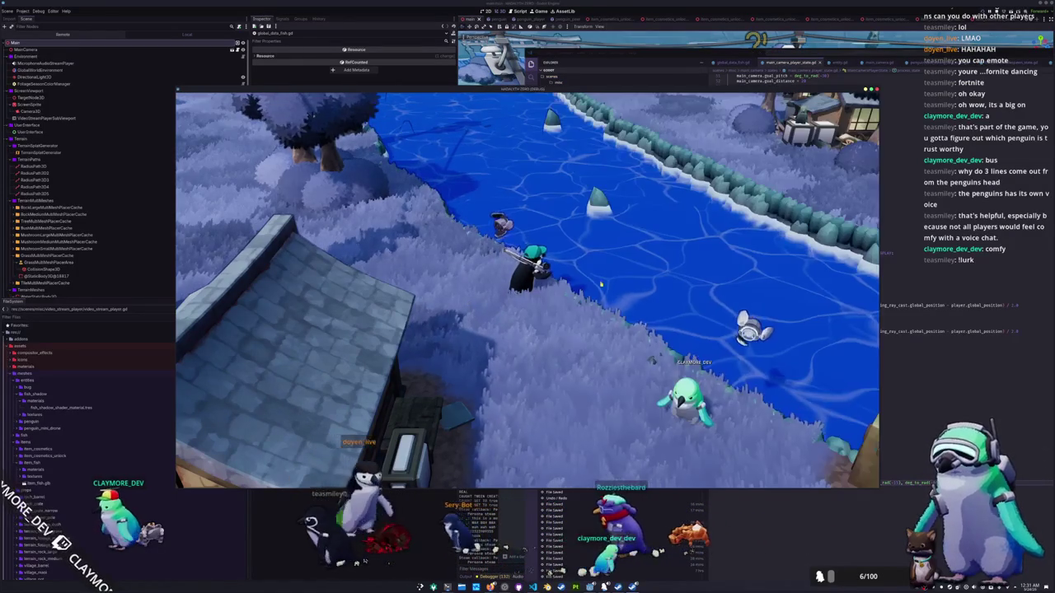
Step: Cast the penguin's fishing line into the river, then return to the camera script
click(565, 417)
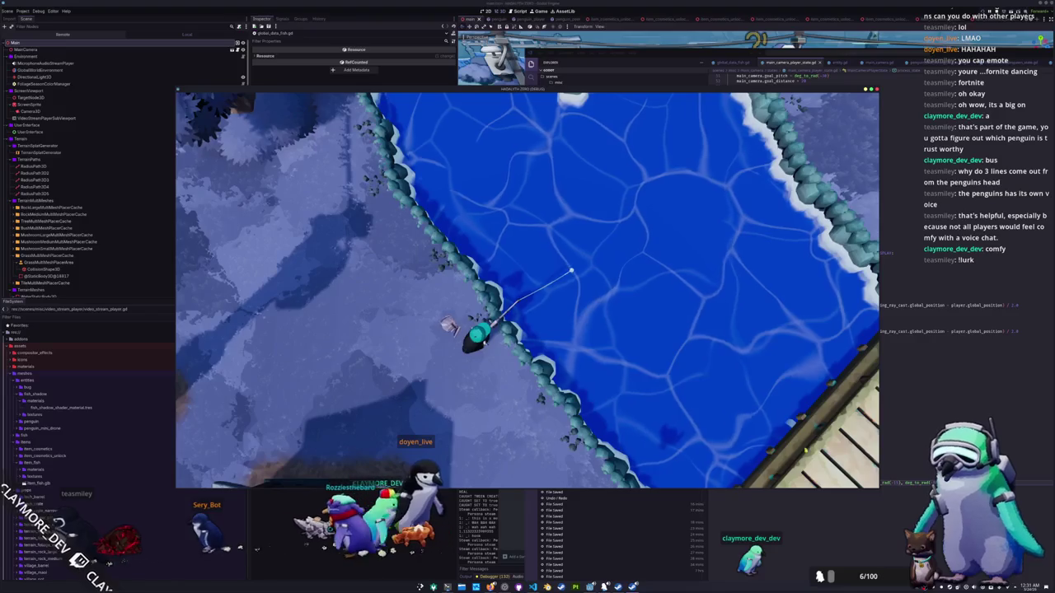
key(alt+Tab)
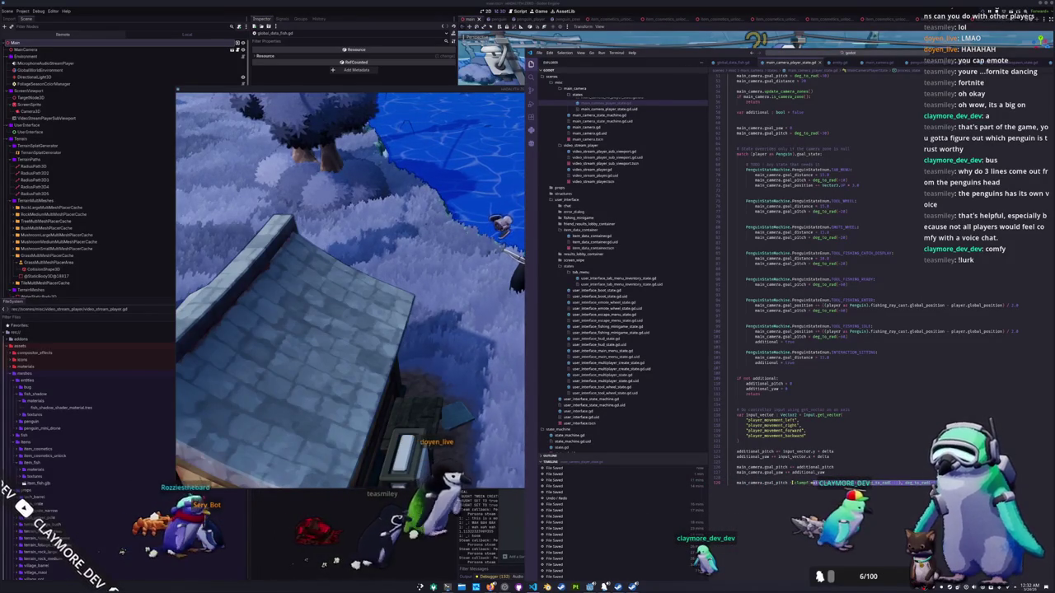
Step: Restore the input edit and add an 'additional_pitch = clampf(additional_pitch, ...)' line below additional_yaw
key(ctrl+shift+z)
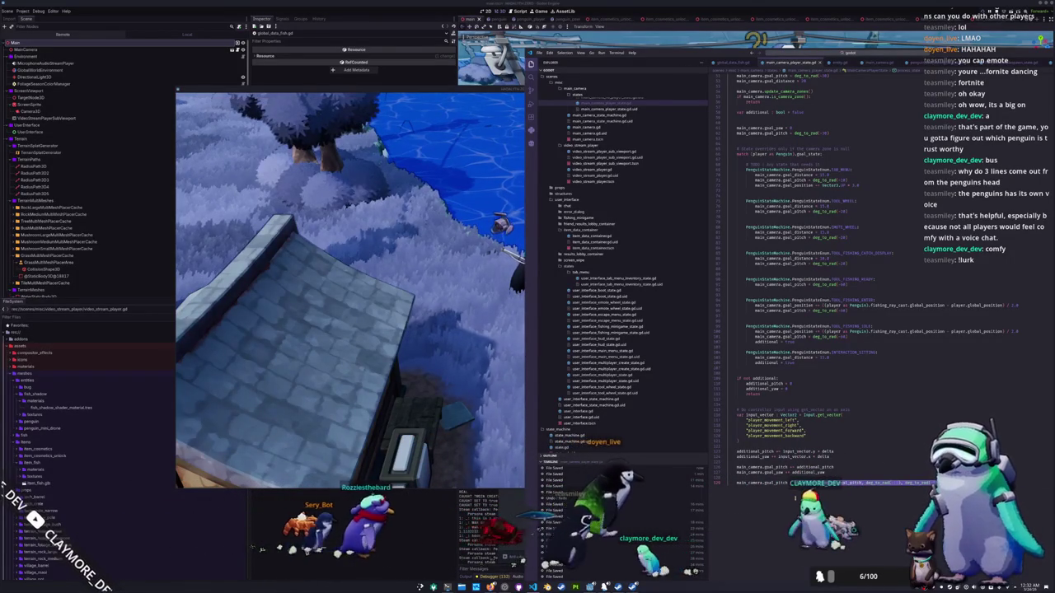
double_click(828, 452)
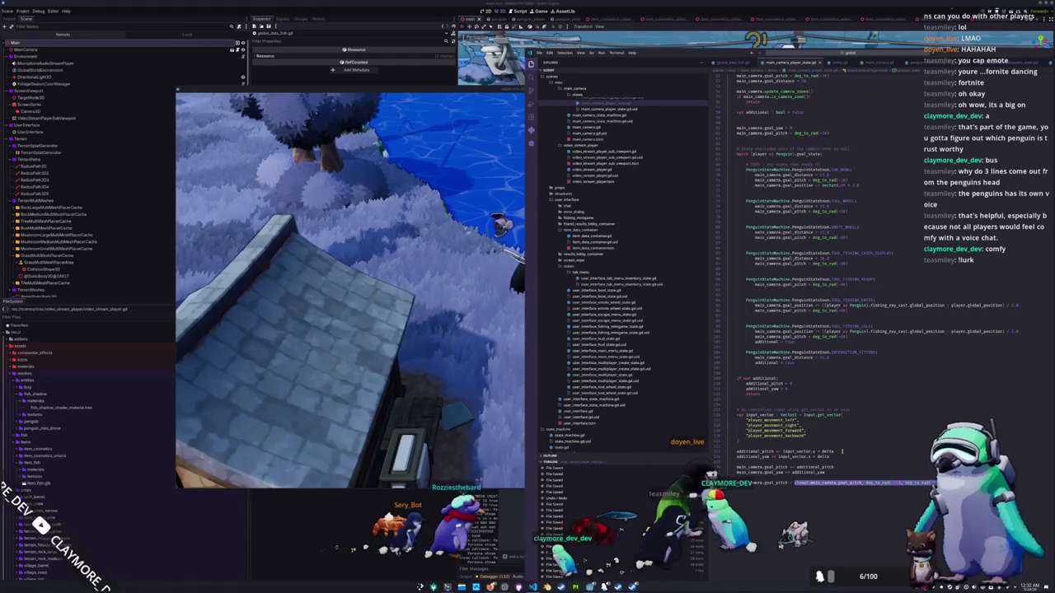
key(Down)
key(End)
key(Return)
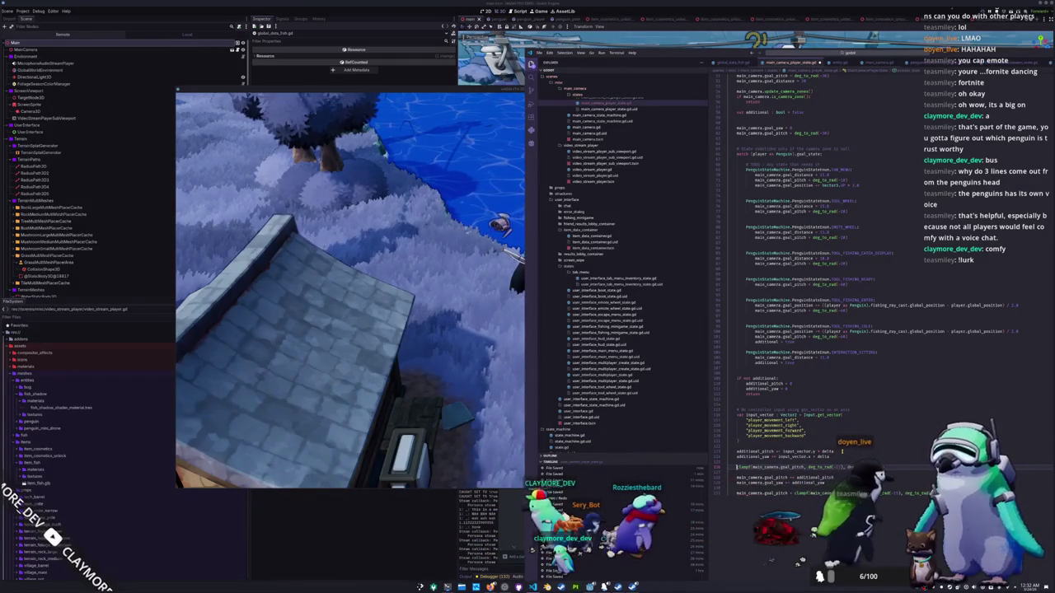
text(additional_pitch =)
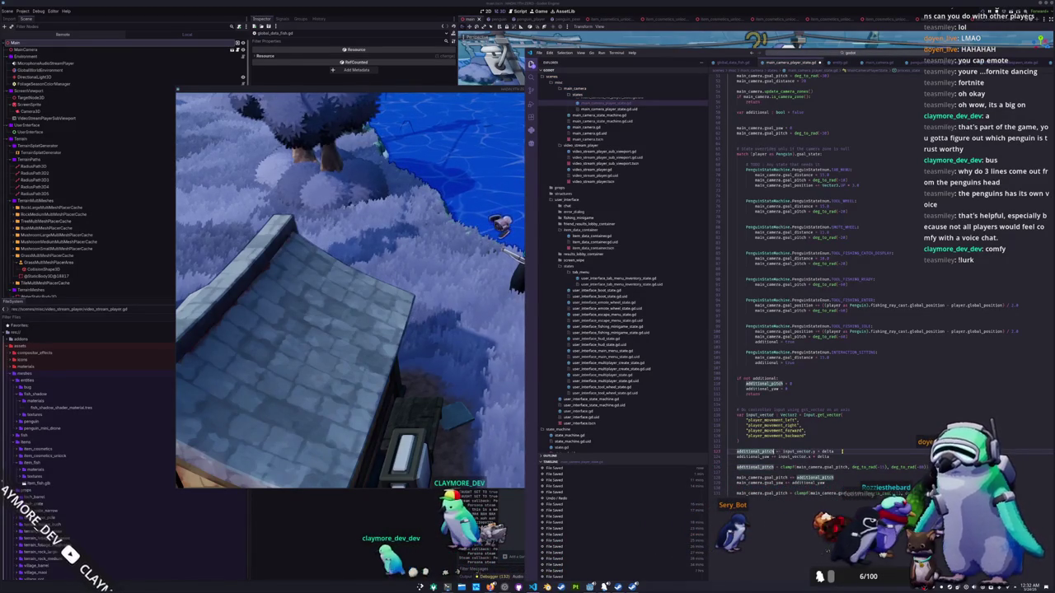
drag(797, 466, 849, 466)
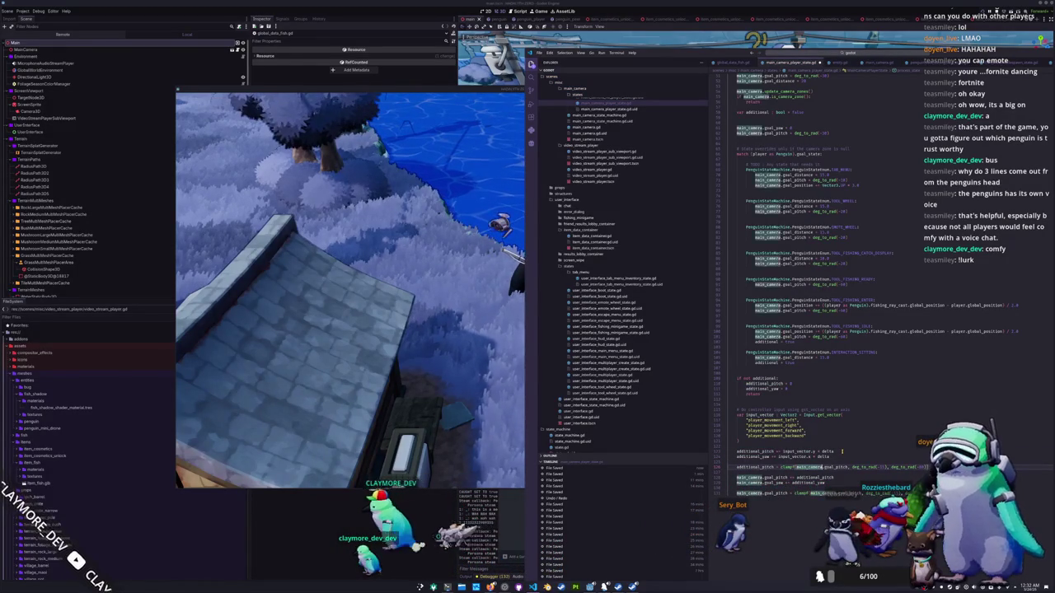
text(additional_pitch)
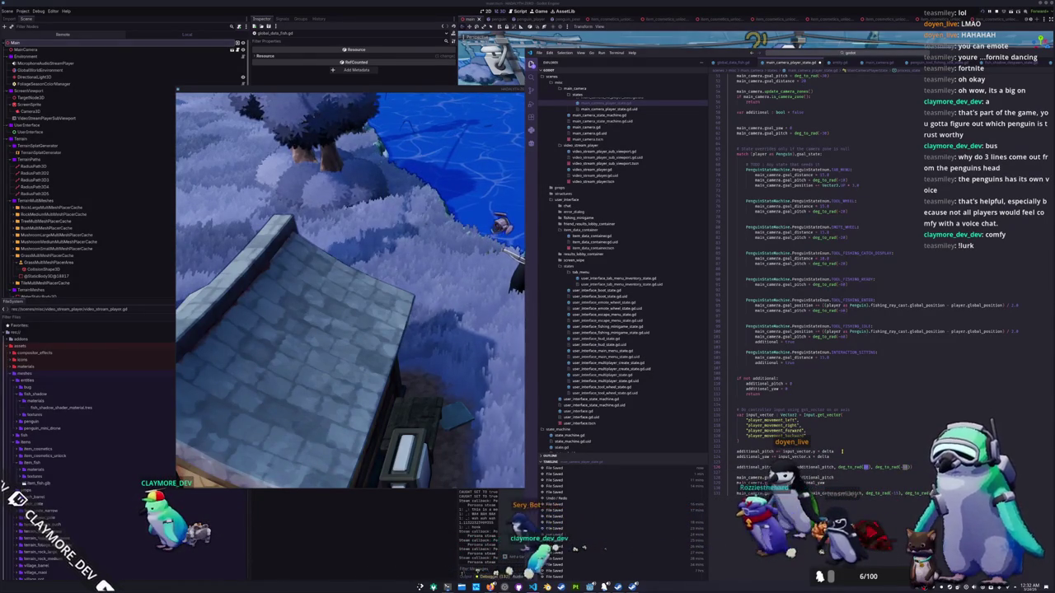
Step: Start an 'additional_yaw = clamp(a' line below the pitch clamp and switch to the game
key(Return)
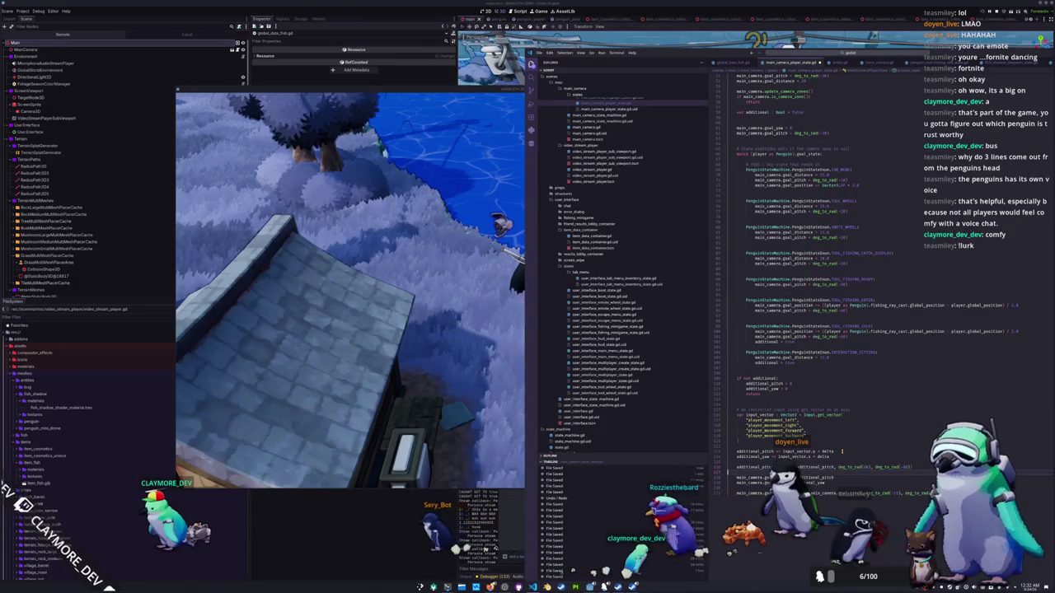
text(additional_ya)
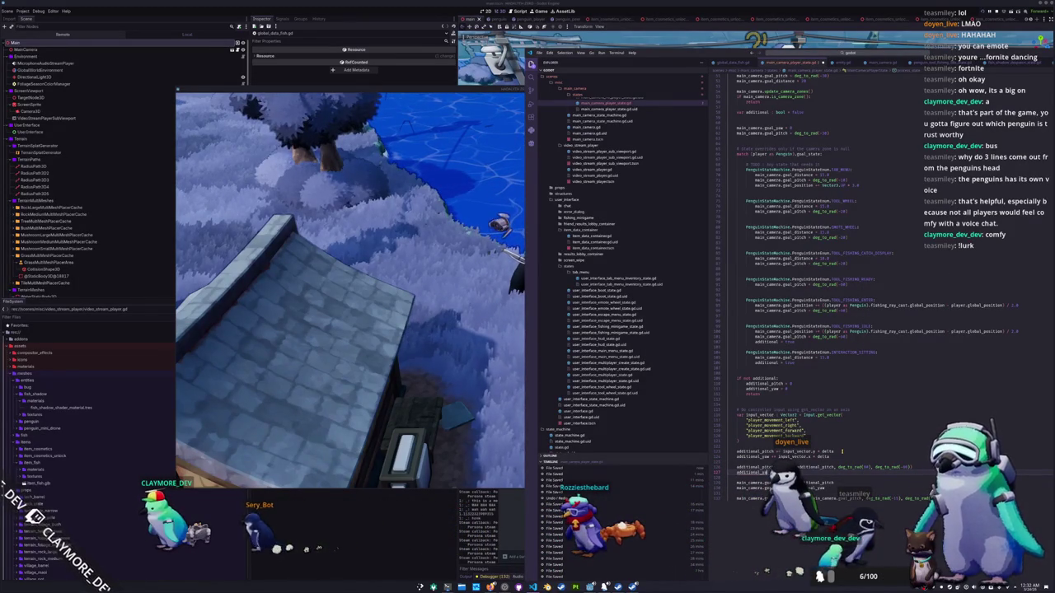
text(w = clamp(a)
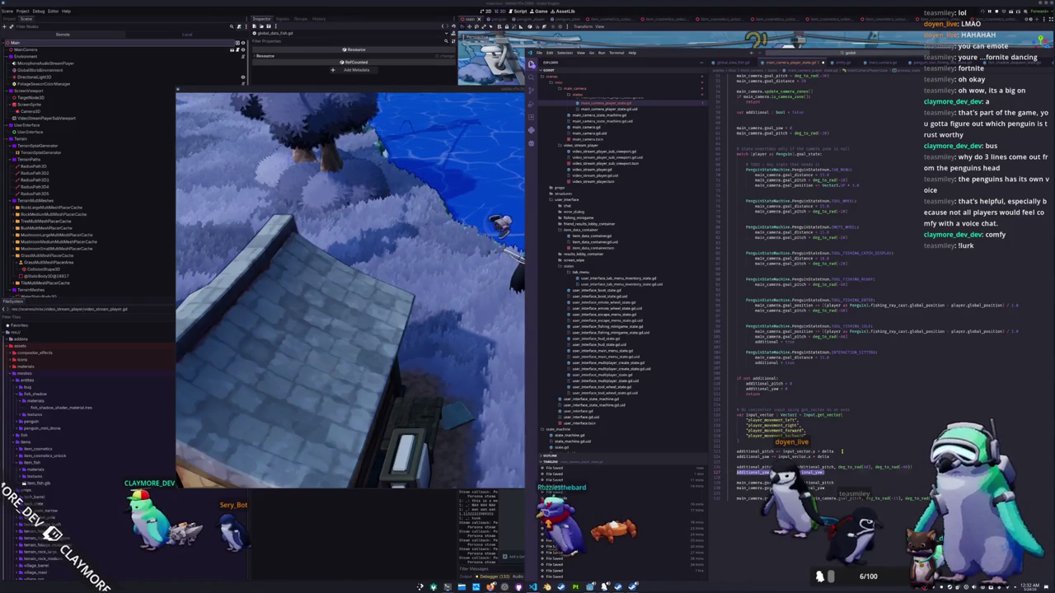
key(alt+Tab)
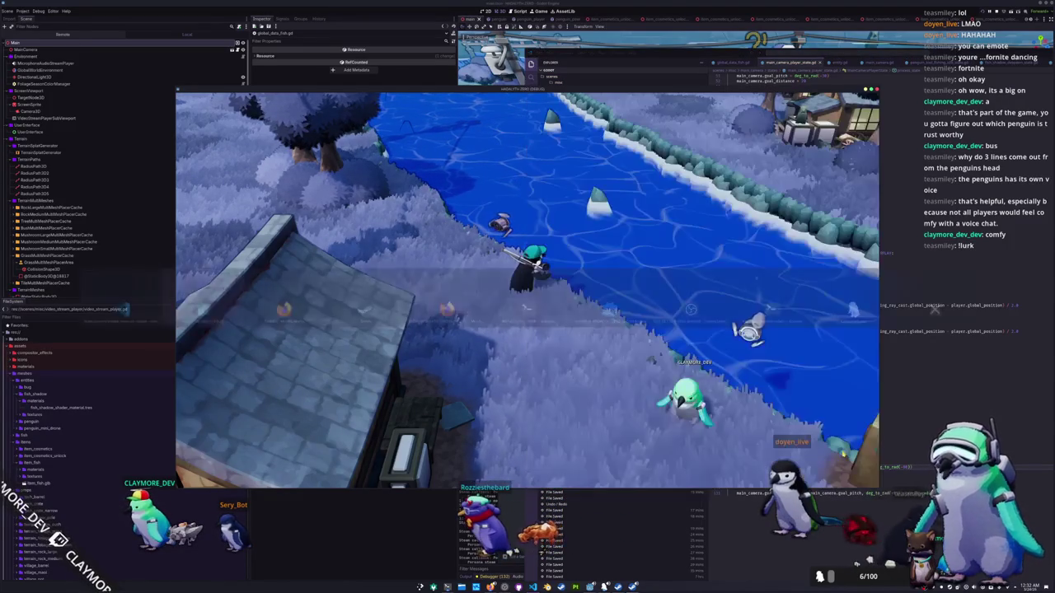
Step: Cast the line to test the camera pitch and shrink the game window into the top-left beside the code
click(638, 278)
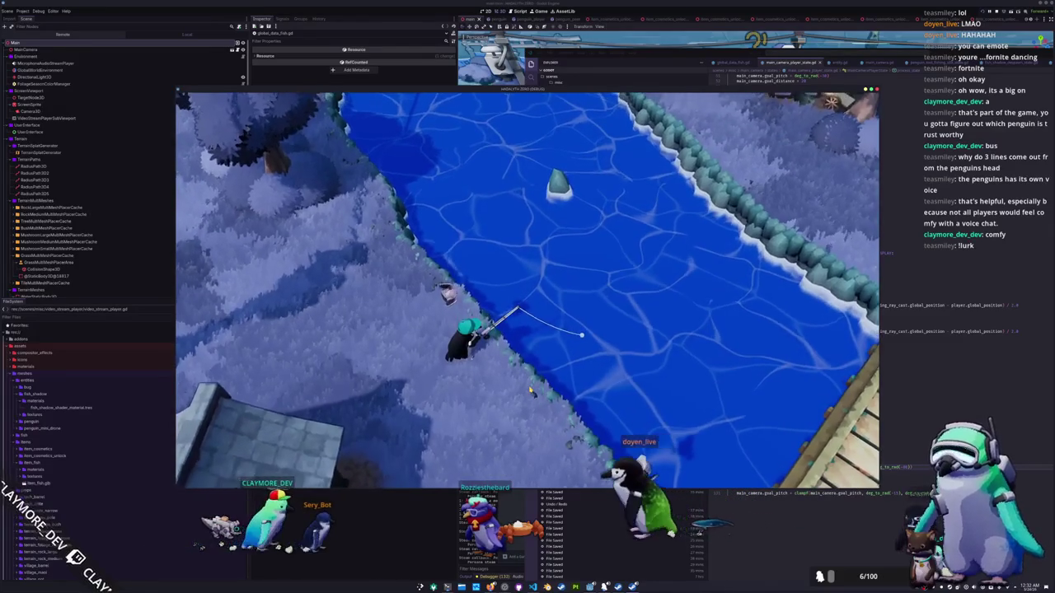
mouse_move(637, 84)
mouse_down()
mouse_move(422, 29)
mouse_move(422, 50)
mouse_up()
click(796, 504)
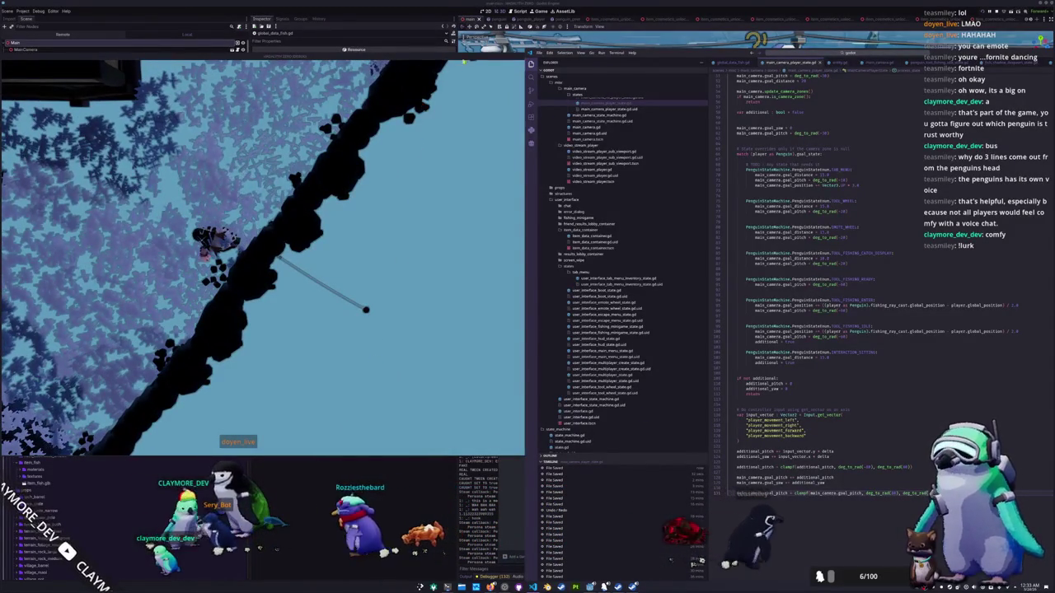
Step: Retype the additional_pitch line as clampf(additional_pitch, deg_to_rad(-45), deg_to_rad(45))
click(470, 65)
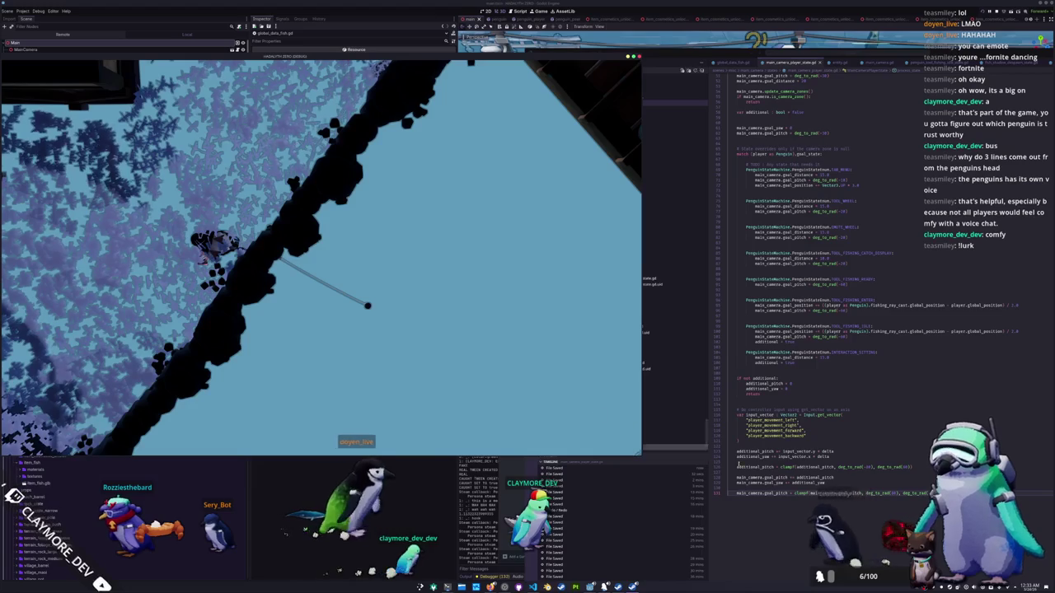
key(alt+Tab)
text(itch = clampf(additional_pitch, deg_to_rad(-45), deg_to_rad(45)))
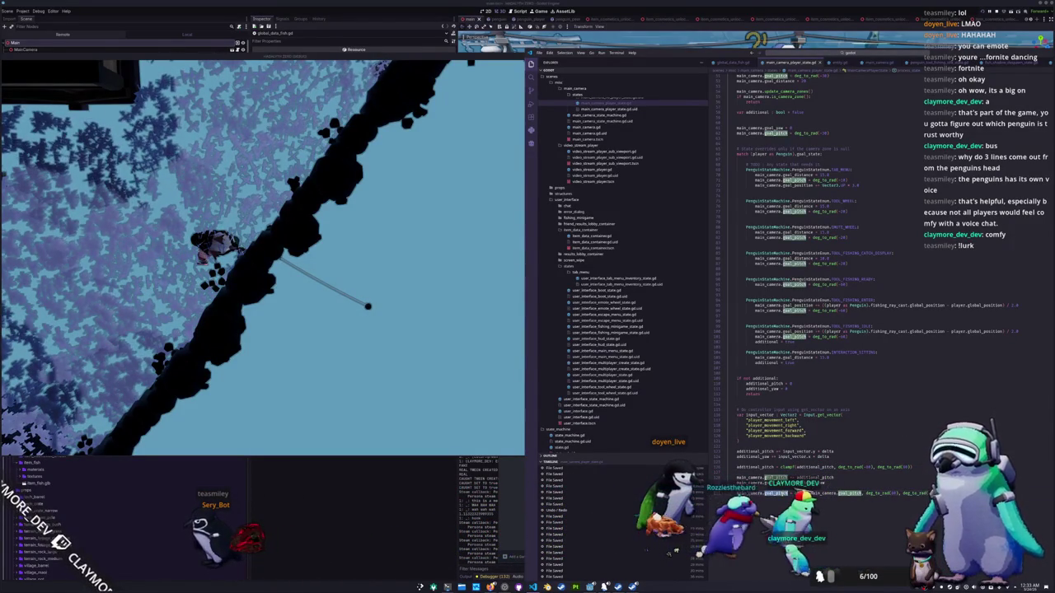
Step: Undo a stray edit on the clamp line and select the additional_pitch and additional_yaw reset lines
key(ctrl+shift+Left)
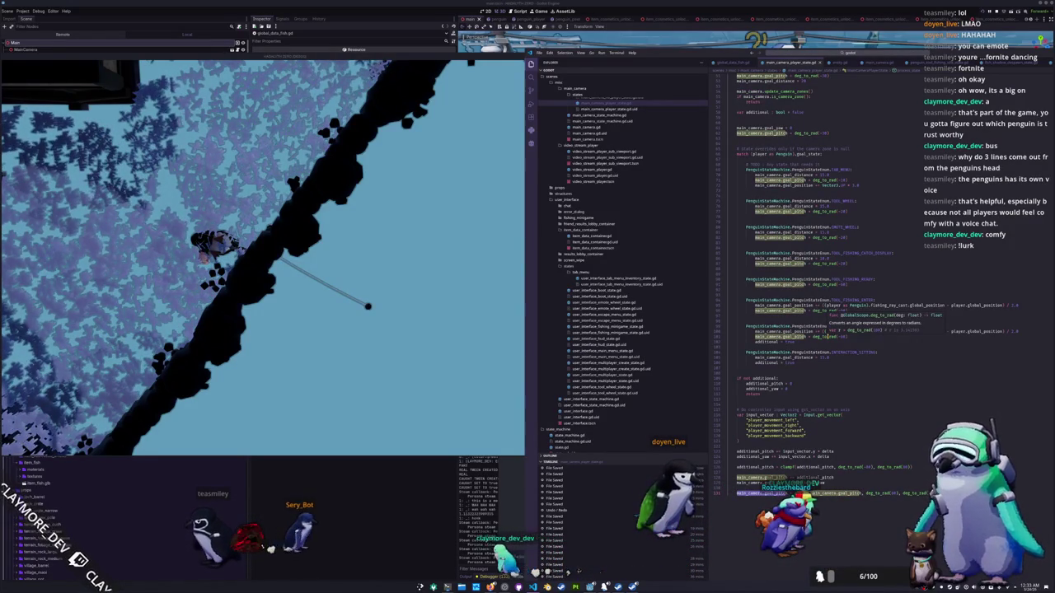
click(793, 336)
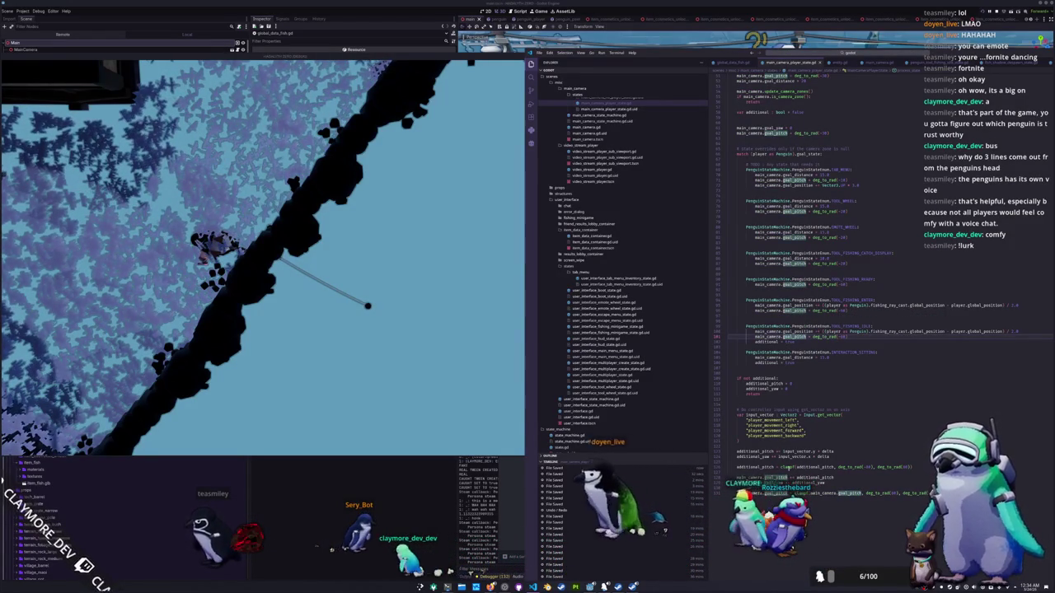
click(824, 478)
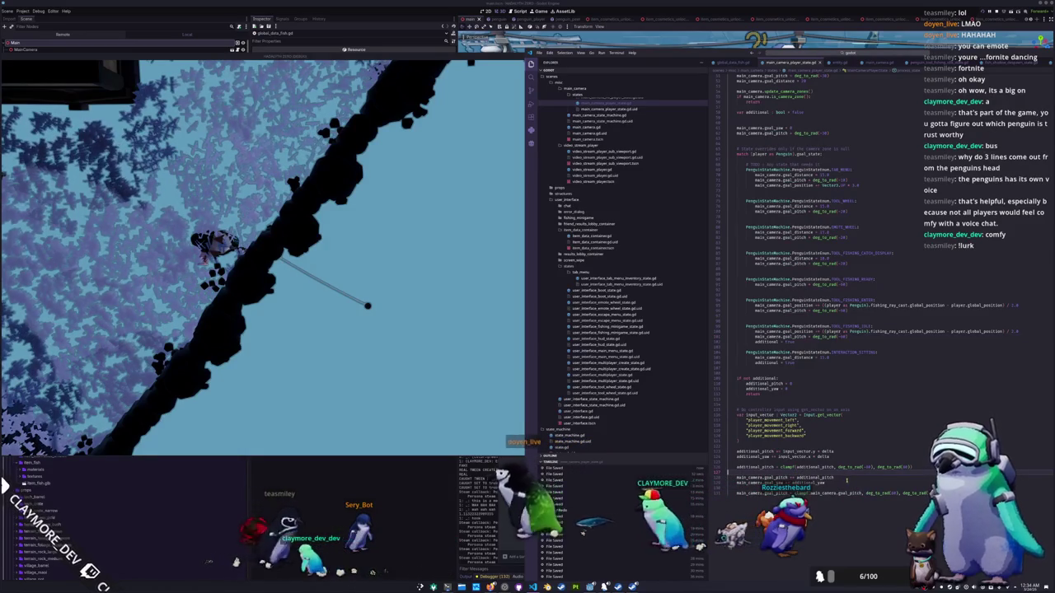
key(ctrl+z)
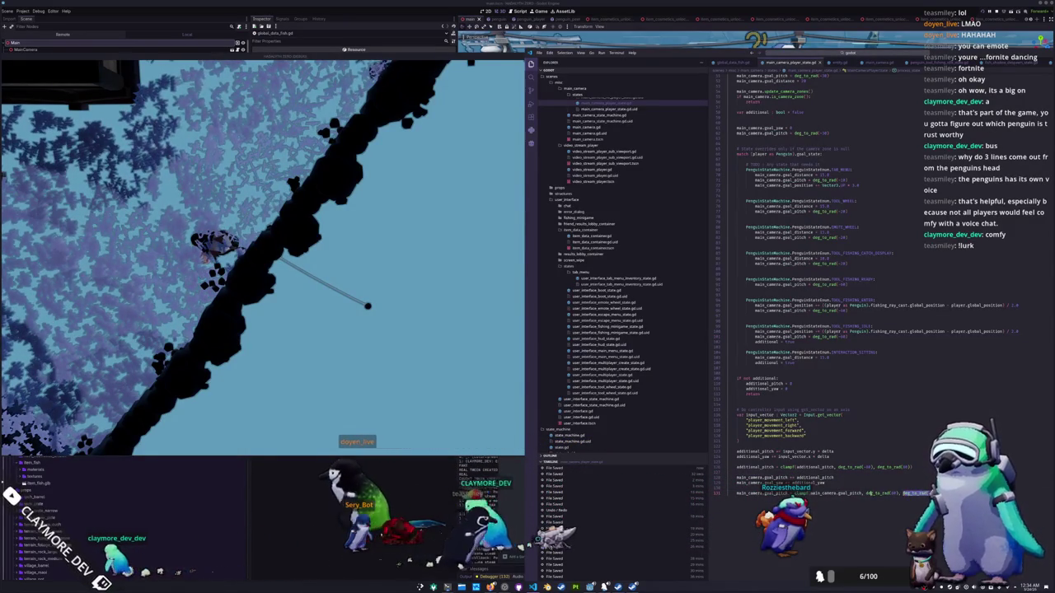
click(857, 467)
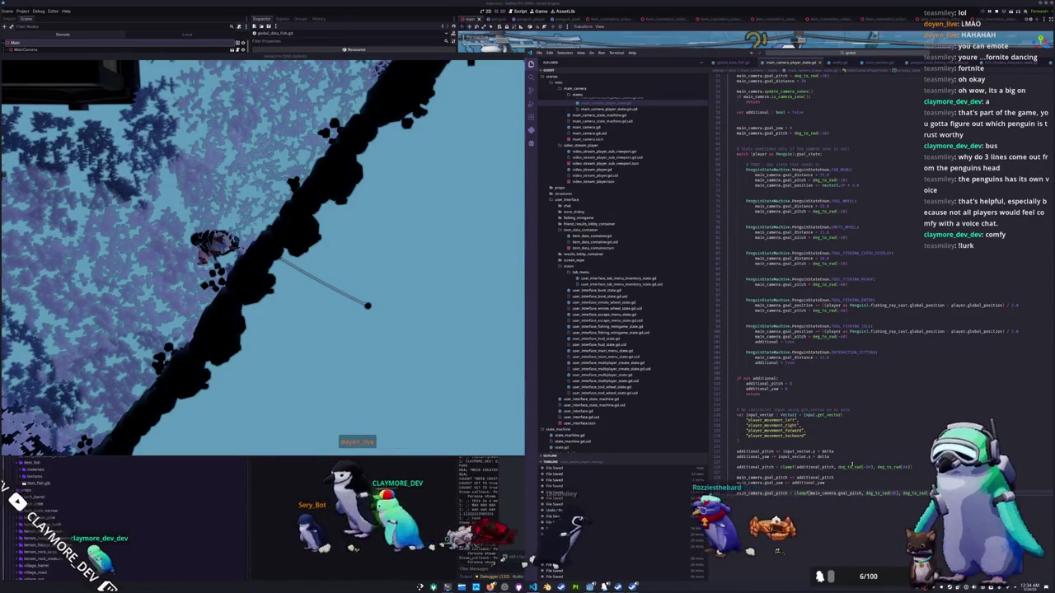
drag(794, 388, 716, 384)
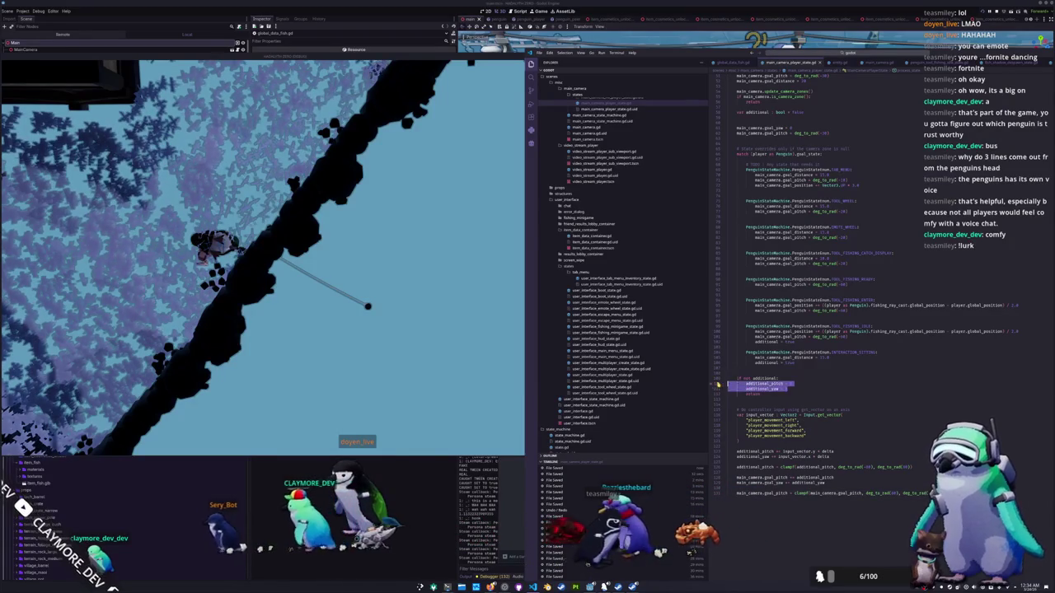
Step: Change the final goal_pitch clampf's lower bound to deg_to_rad(-90) and save the script
double_click(764, 384)
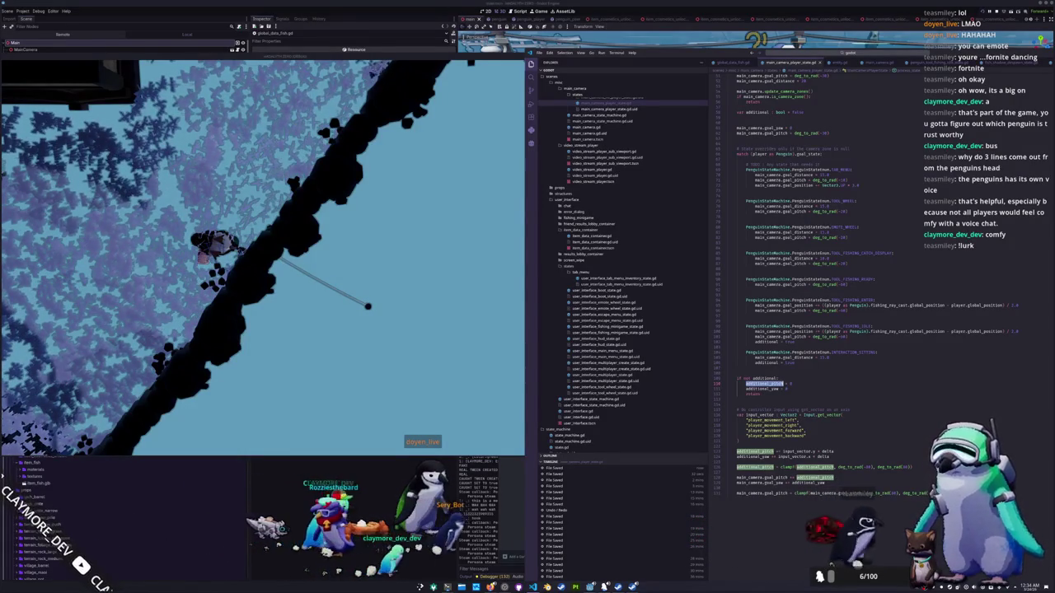
click(812, 492)
click(892, 493)
text(90)
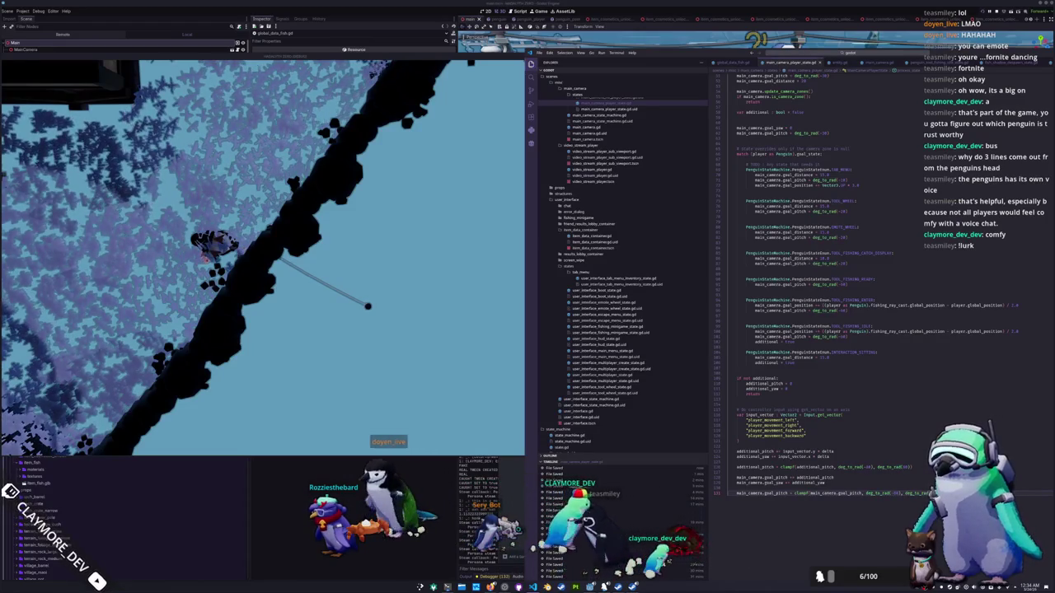
key(ctrl+s)
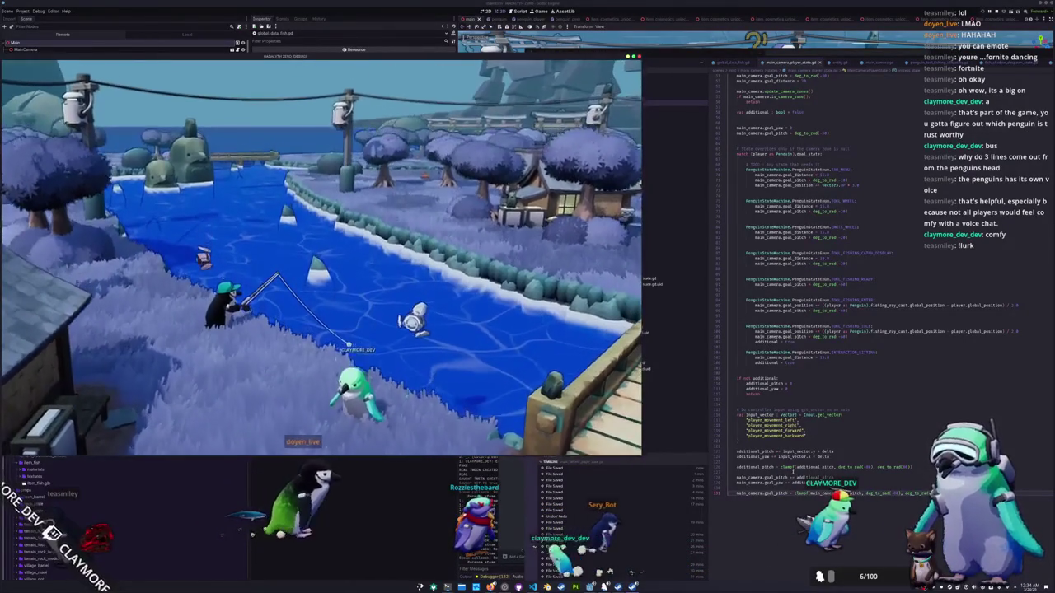
Step: Bring the camera script in VS Code back in front of the game and place the caret in the code
click(787, 467)
click(787, 471)
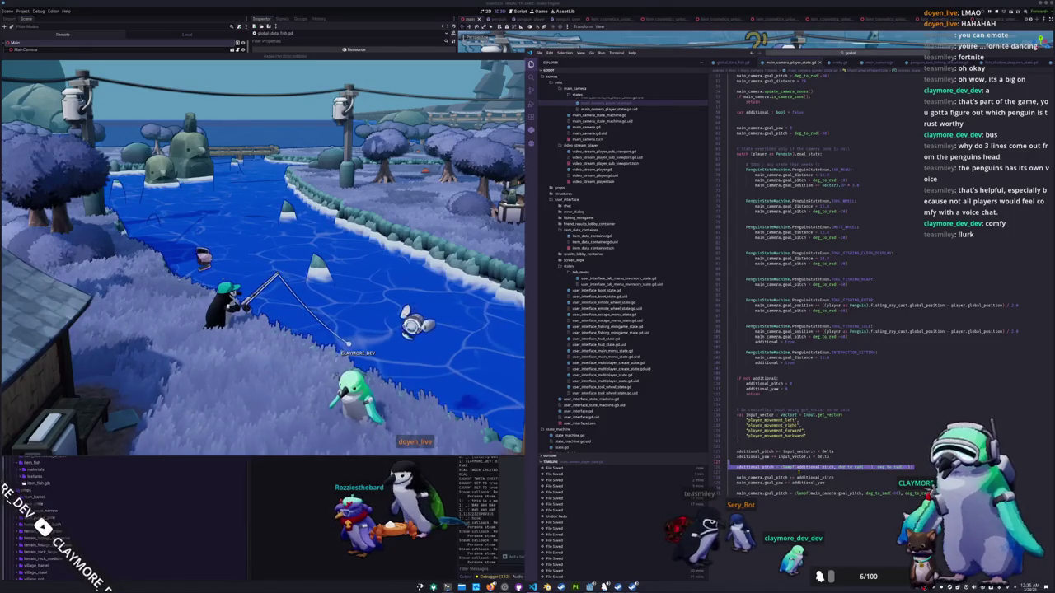
Step: Revert a mistaken deletion, then remove the old clampf line on main_camera.goal_pitch
key(BackSpace)
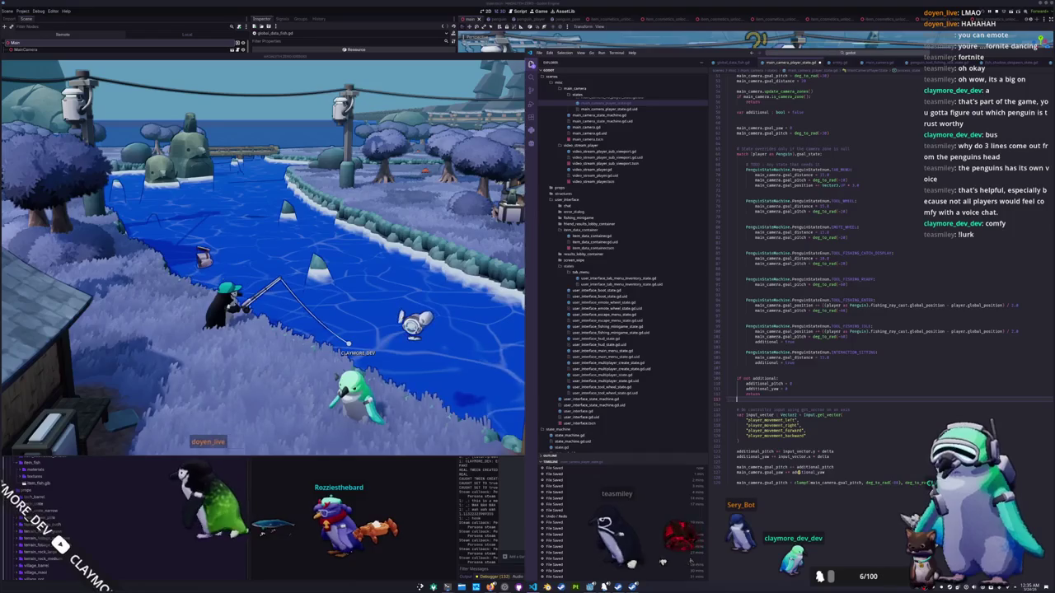
key(ctrl+z)
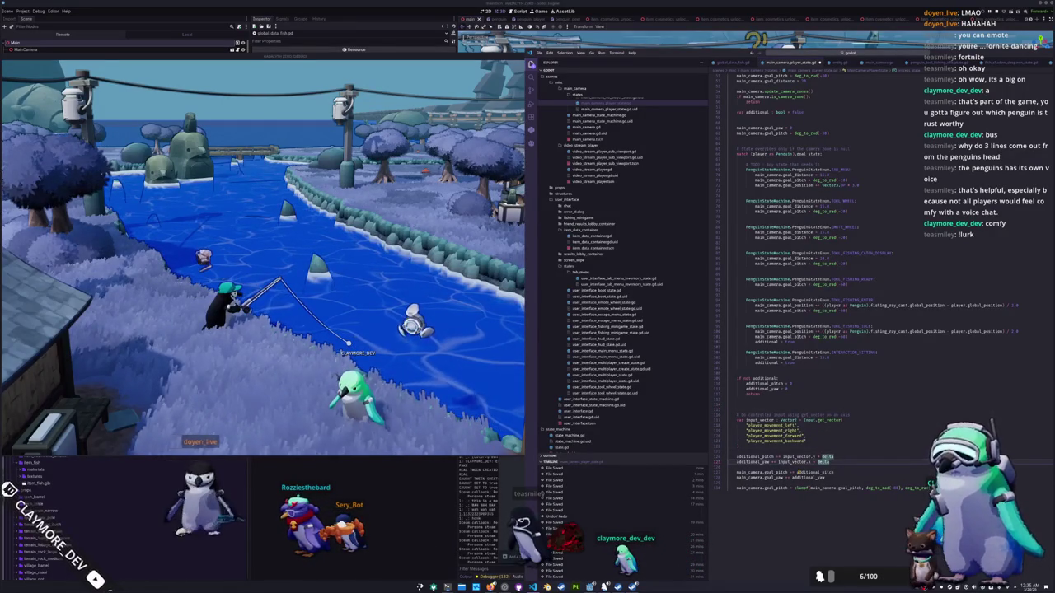
click(795, 488)
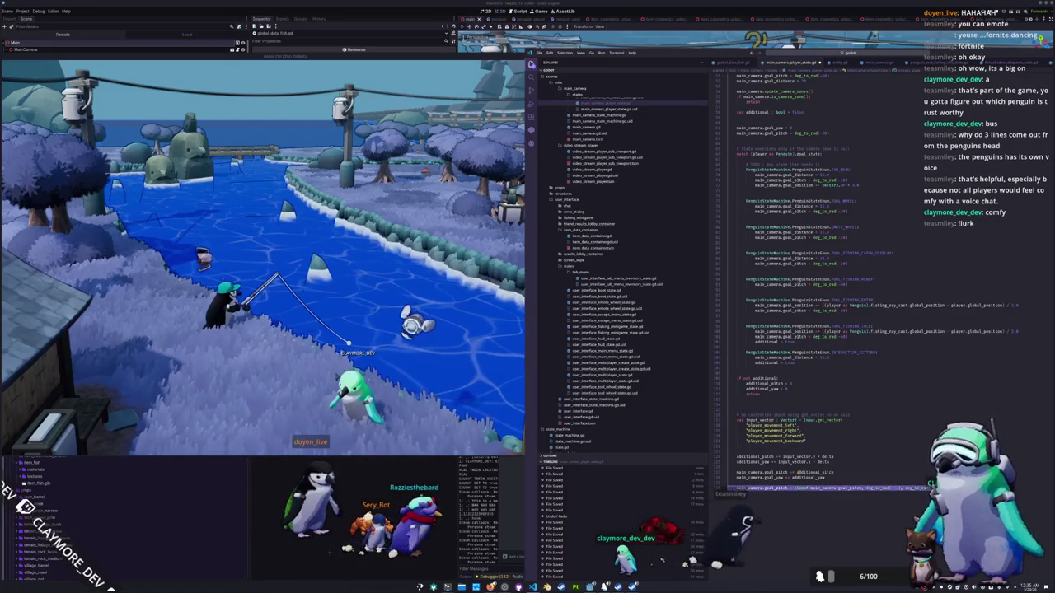
key(ctrl+shift+k)
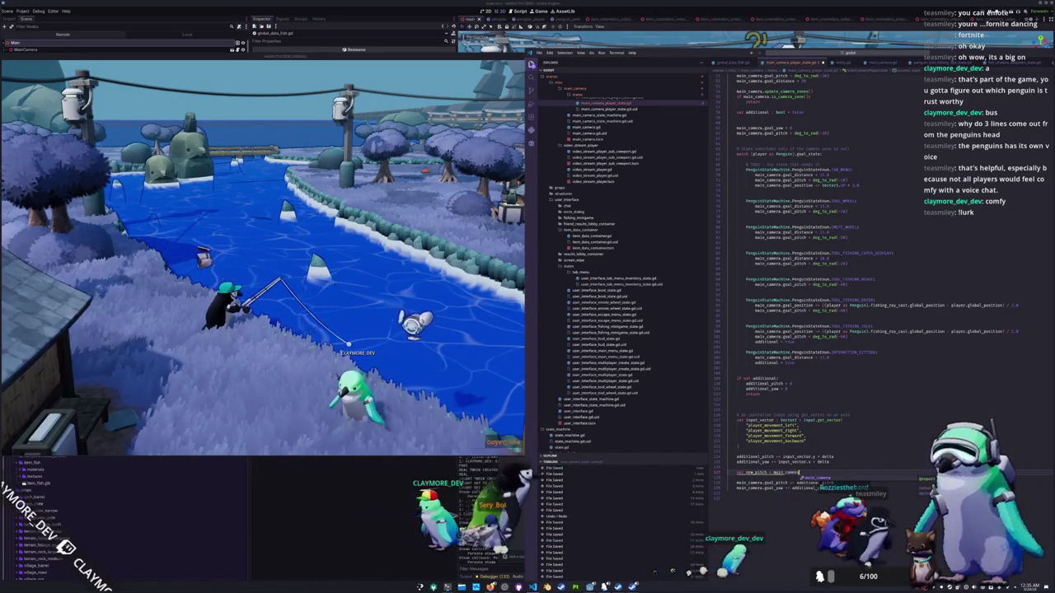
text(var new_pitch = main_camera.goal_pitch +)
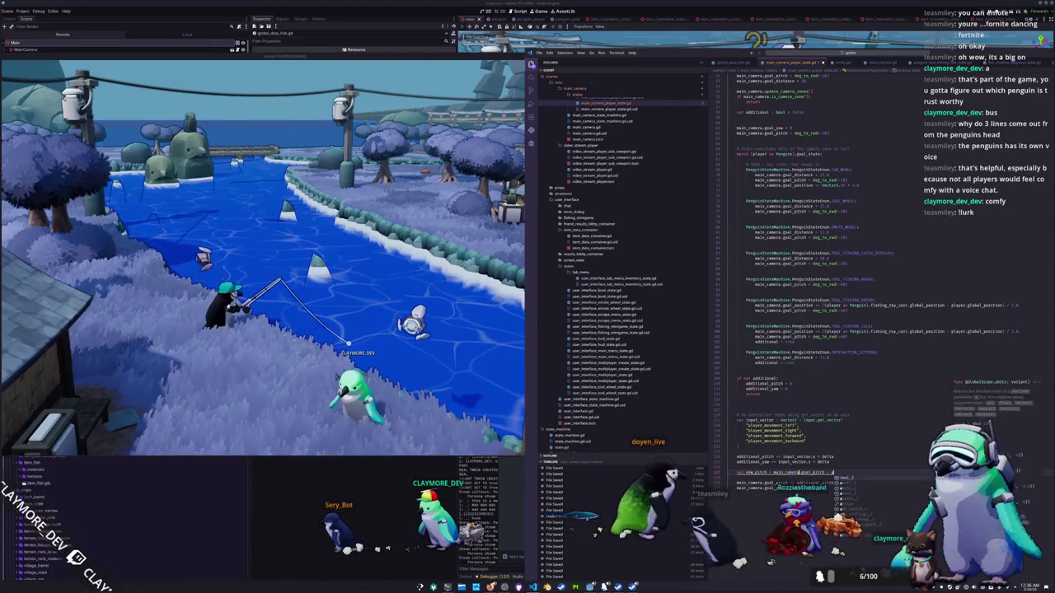
Step: Complete the new_pitch line so it adds additional_pitch to main_camera.goal_pitch
text(dditional)
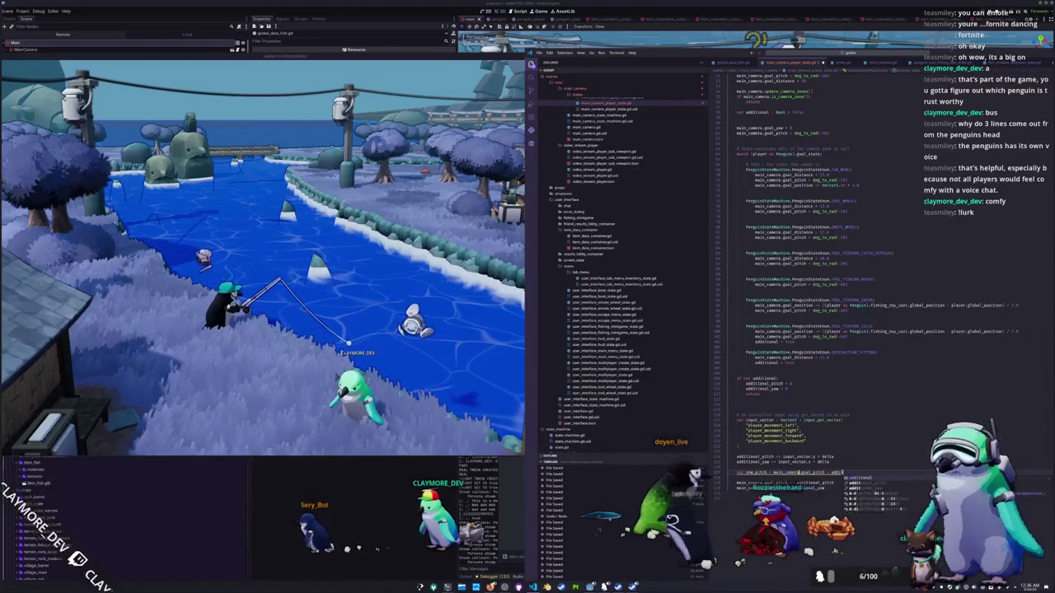
text(: float)
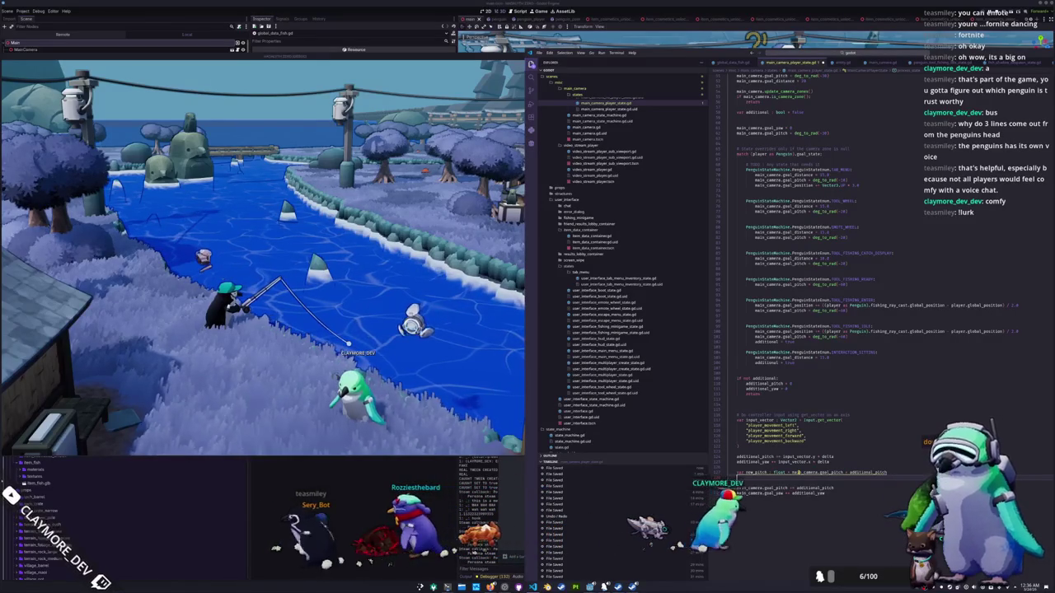
key(End)
key(ctrl+shift+Left)
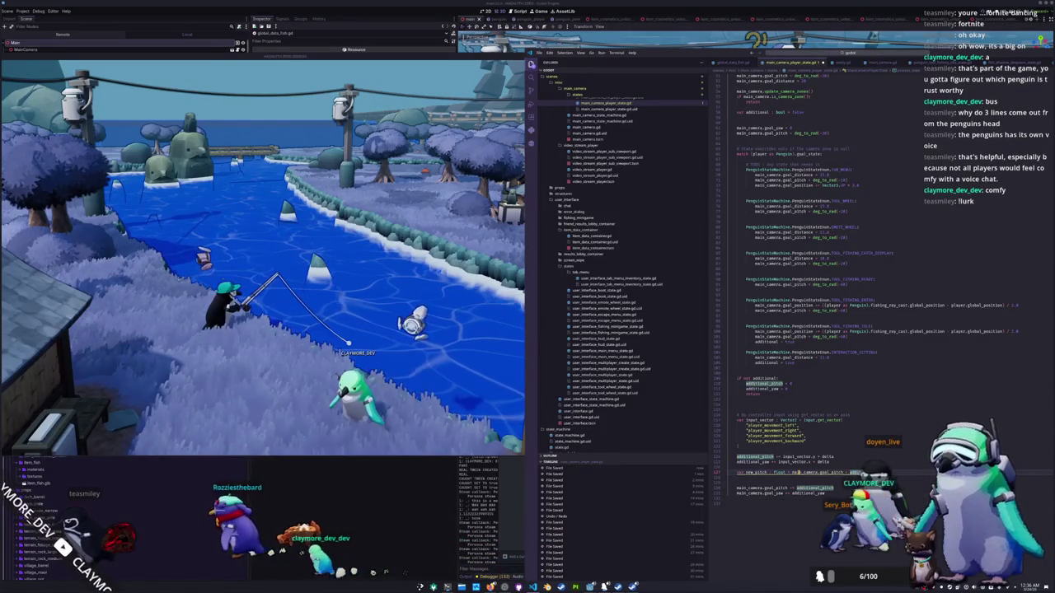
Step: Insert additional_pitch = clampf(additional_pitch, deg_to_rad(-15), deg_to_rad(15)) above the new_pitch line
key(Return)
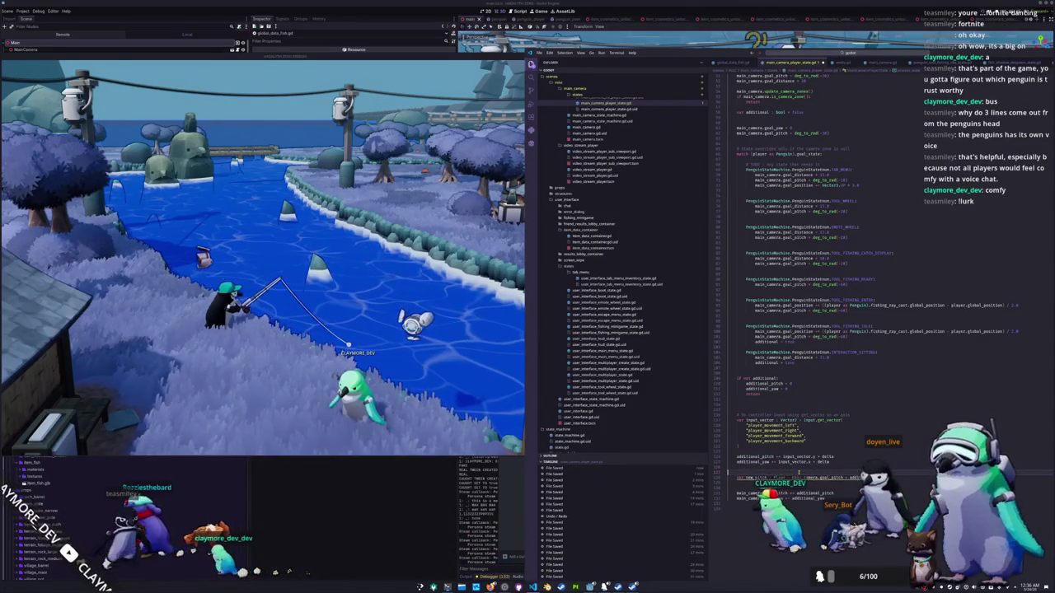
text(ad)
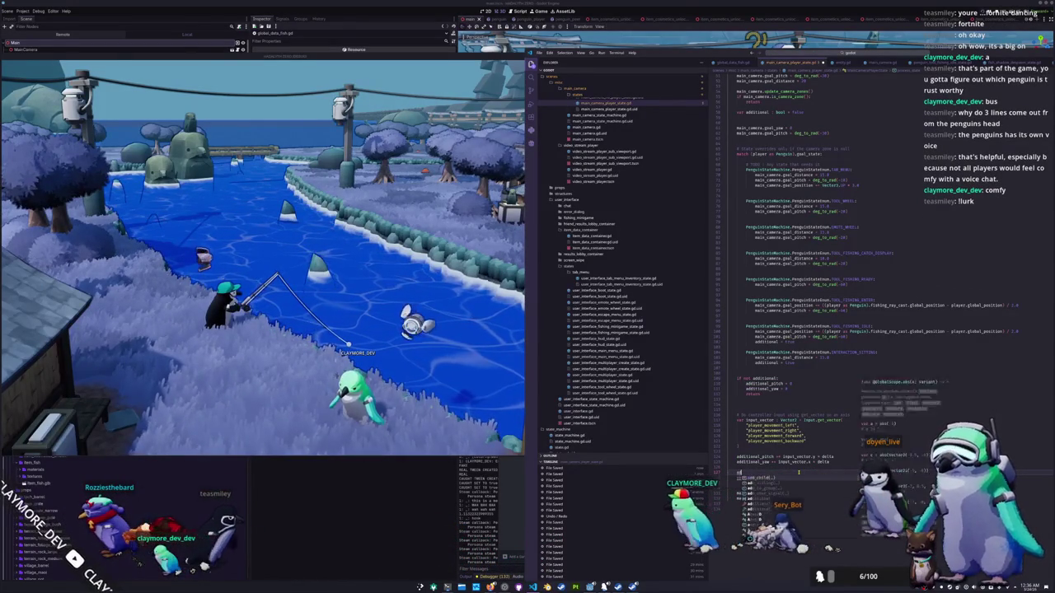
text(ditional_pitch = )
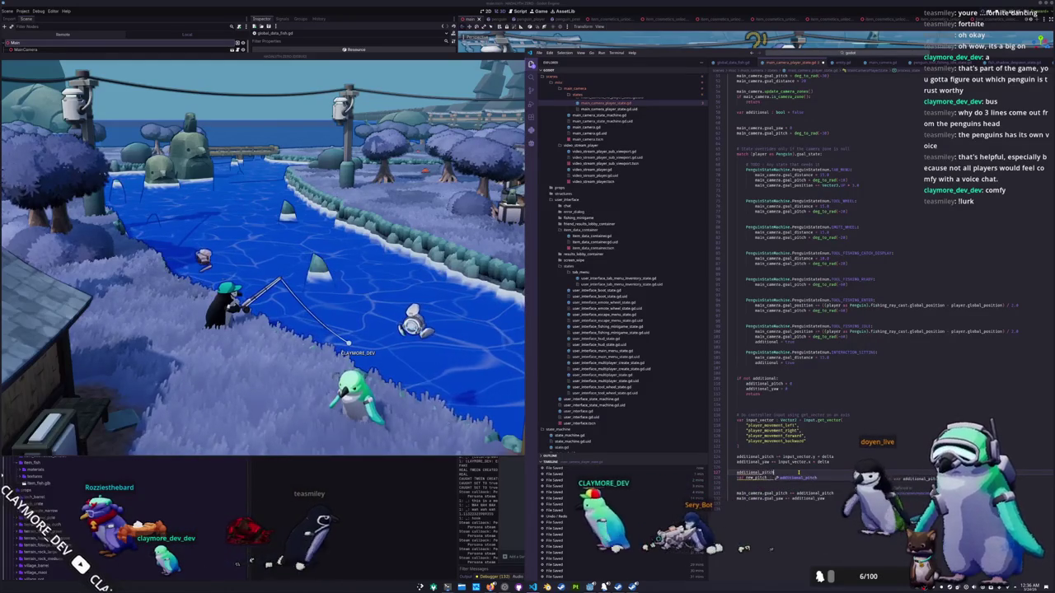
text(clampf()
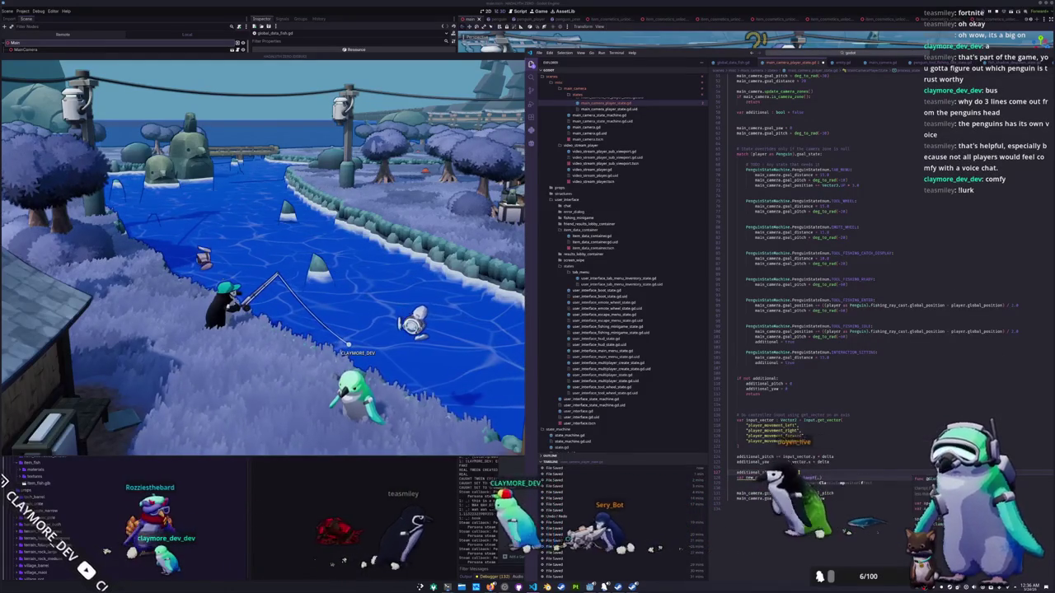
text(additional_)
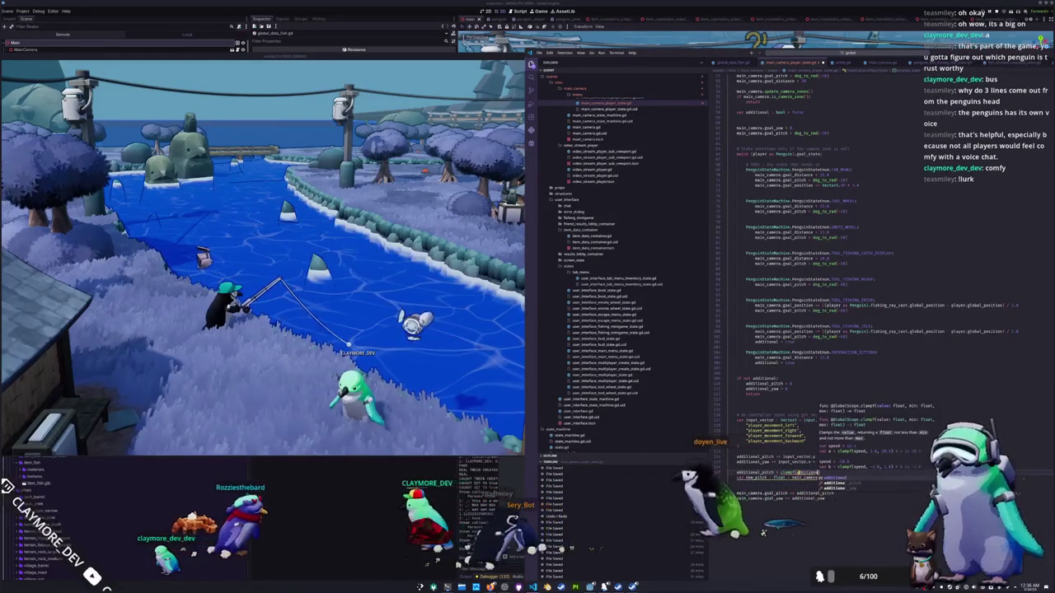
key(Return)
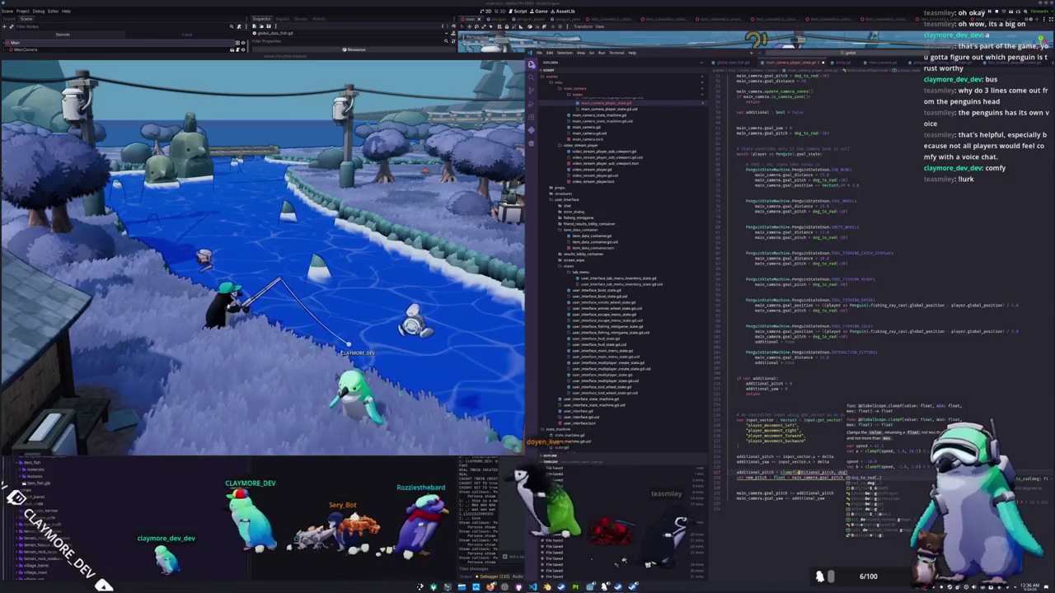
text(-30)
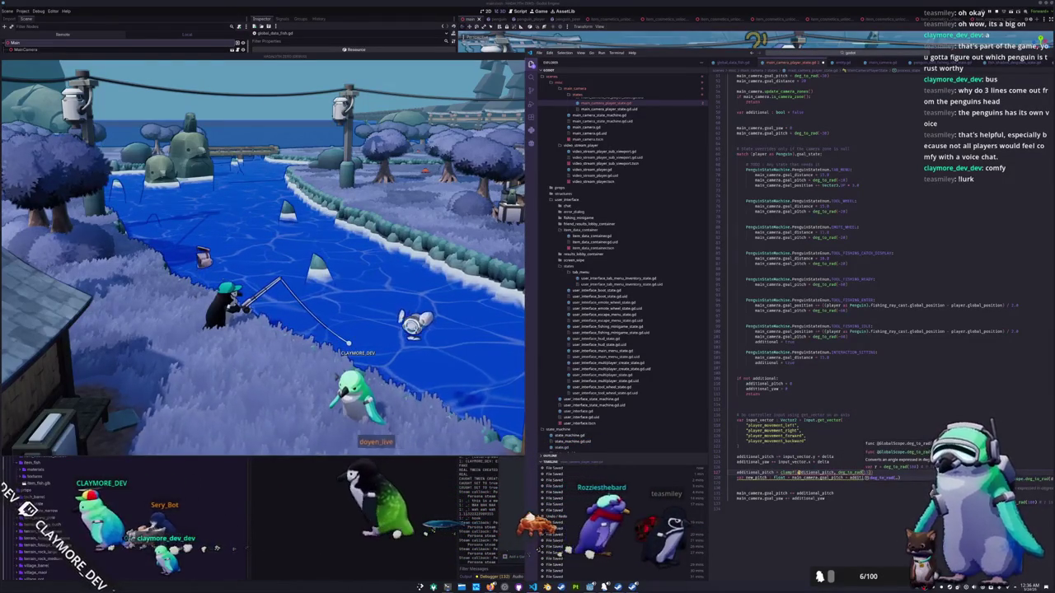
text(-15), deg_to_rad()
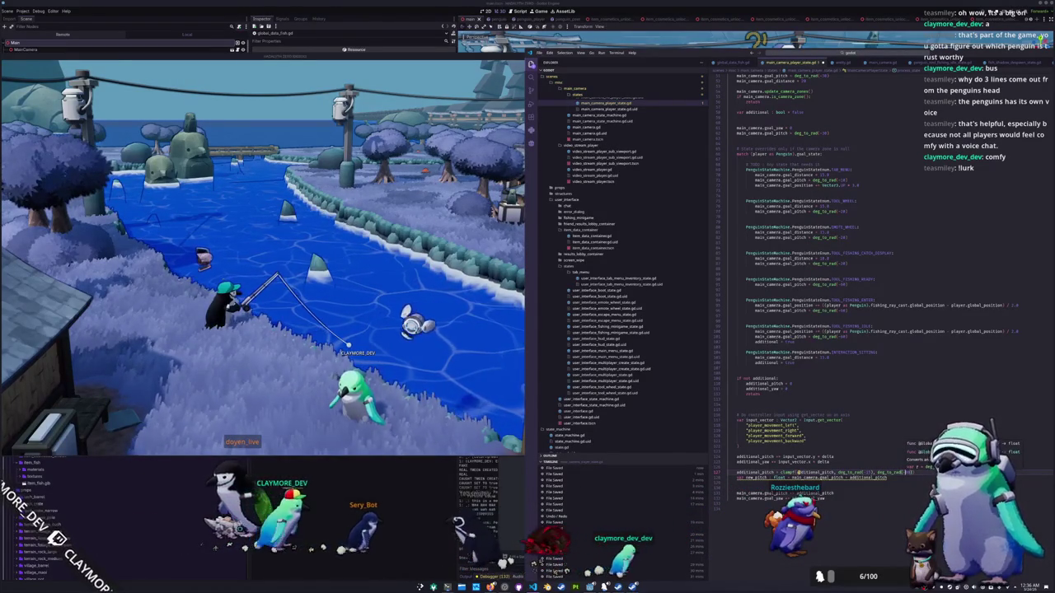
text(15))
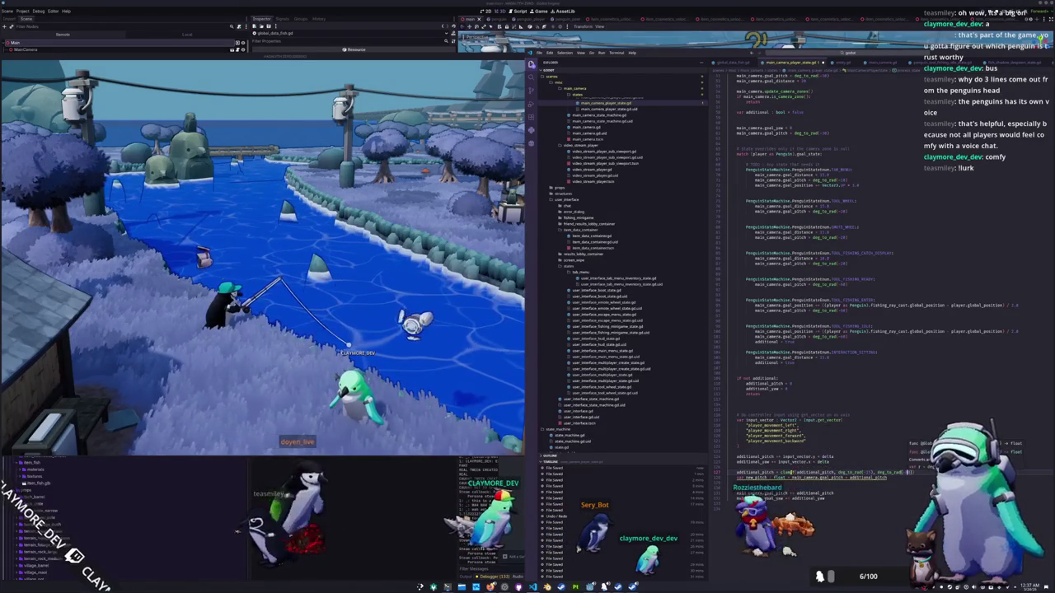
click(867, 473)
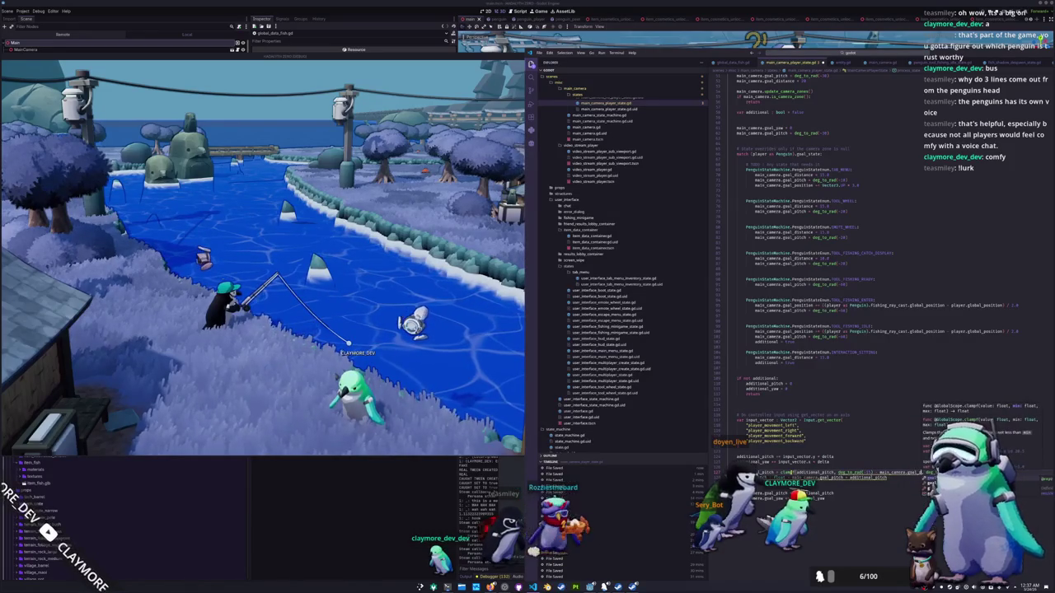
Step: Set clamp bounds to deg_to_rad(-89) and deg_to_rad(89) minus main_camera.goal_pitch, then delete new_pitch
double_click(904, 473)
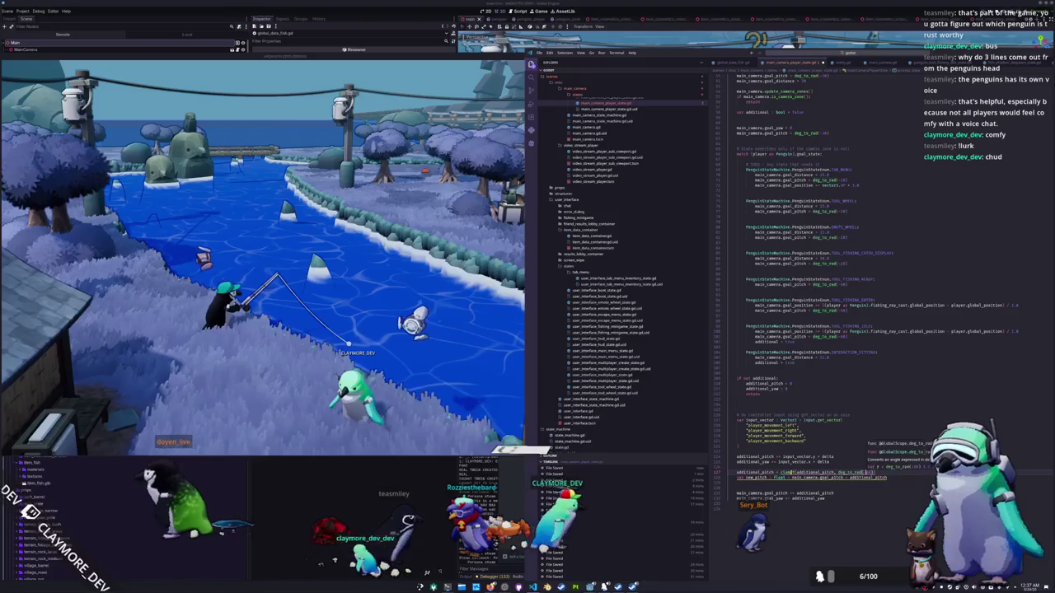
text(-89), deg_to_rad(89))
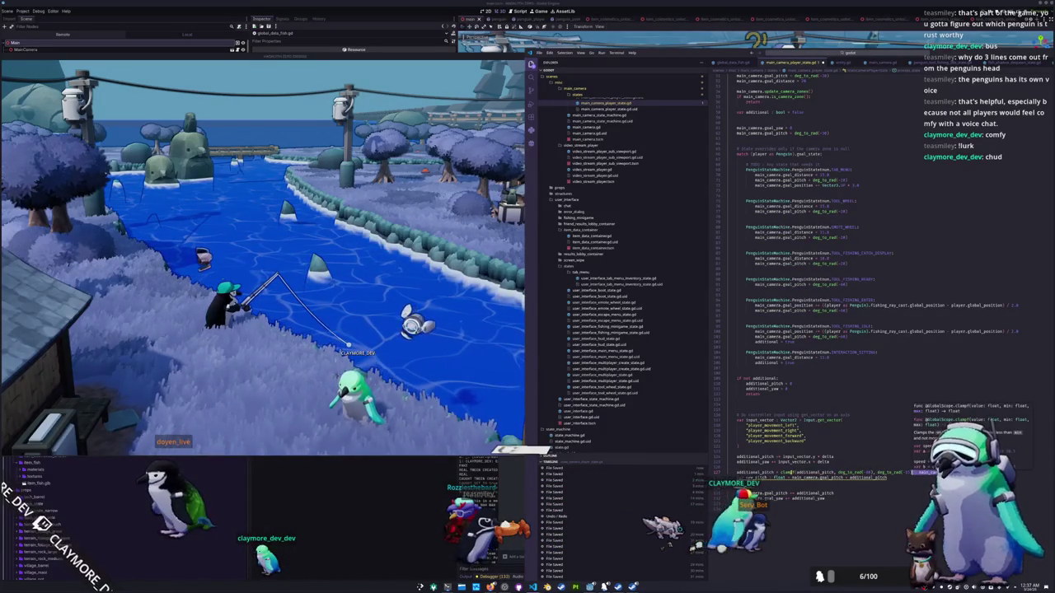
text( - main_camera.goal_pitch)
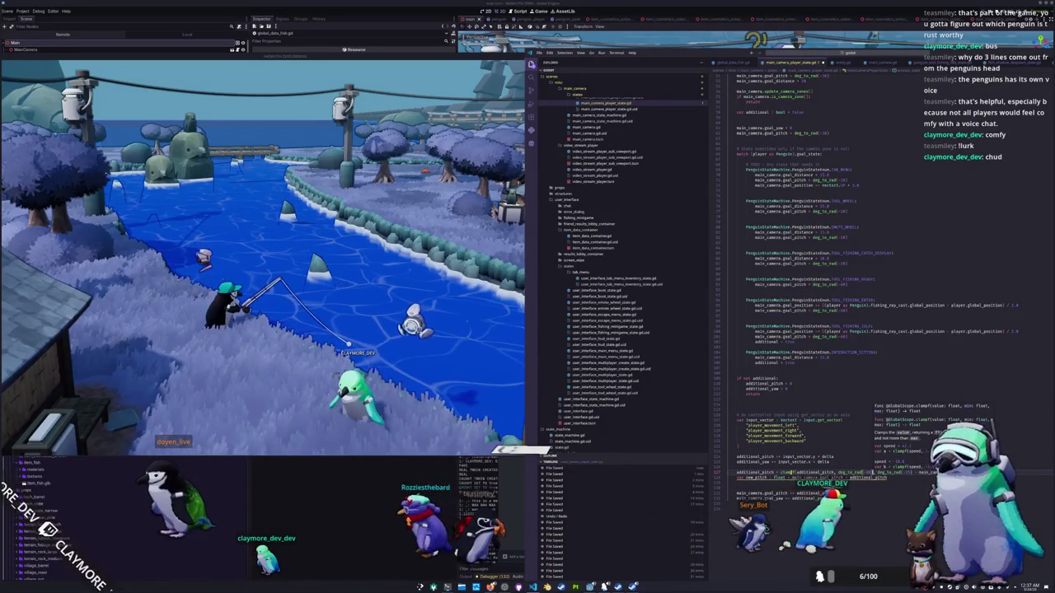
text( - main_camera.goal_pitch)
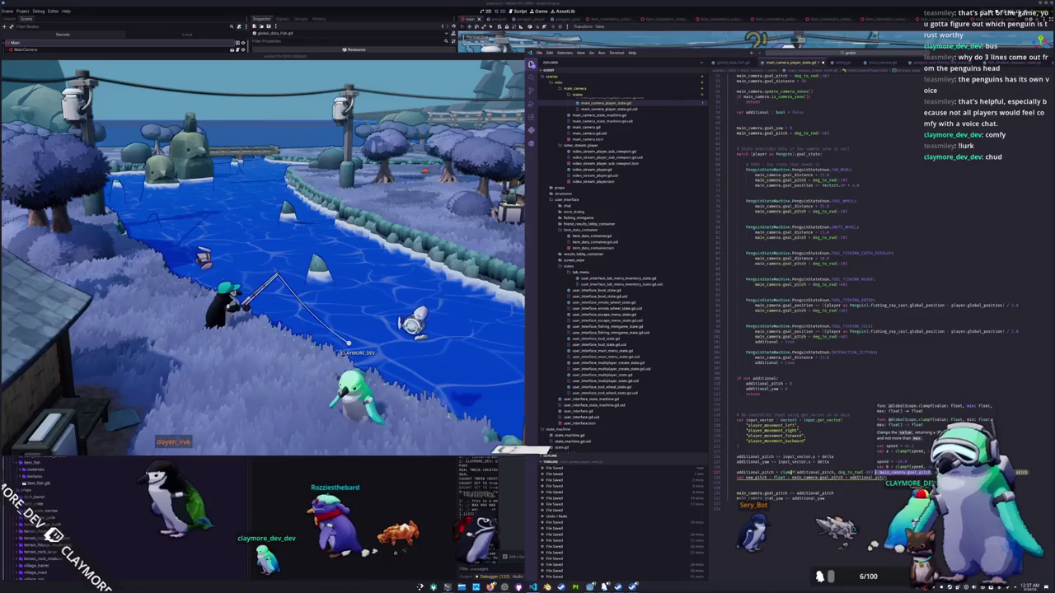
click(796, 473)
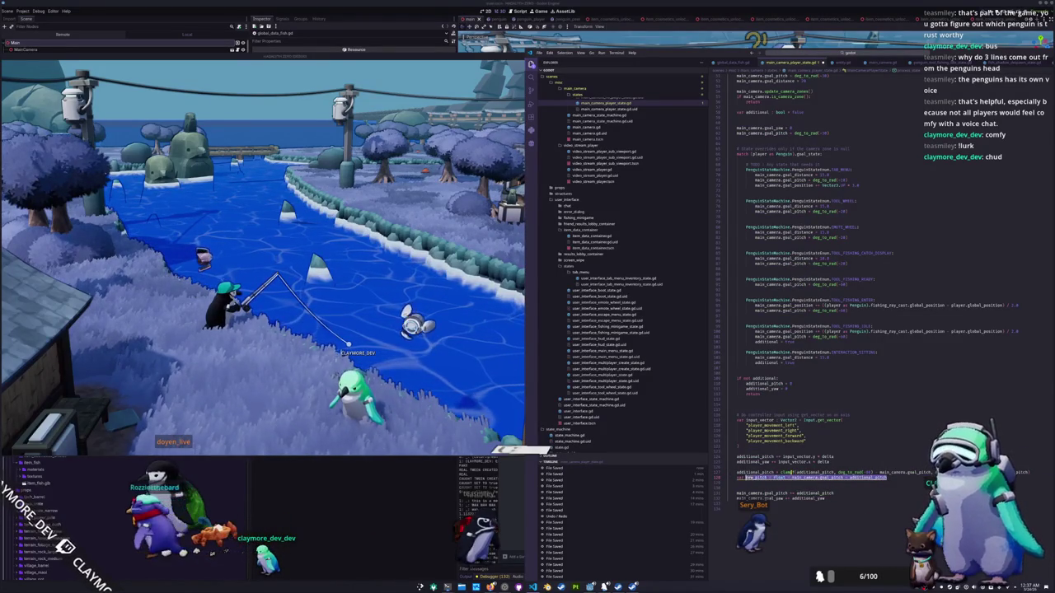
key(BackSpace)
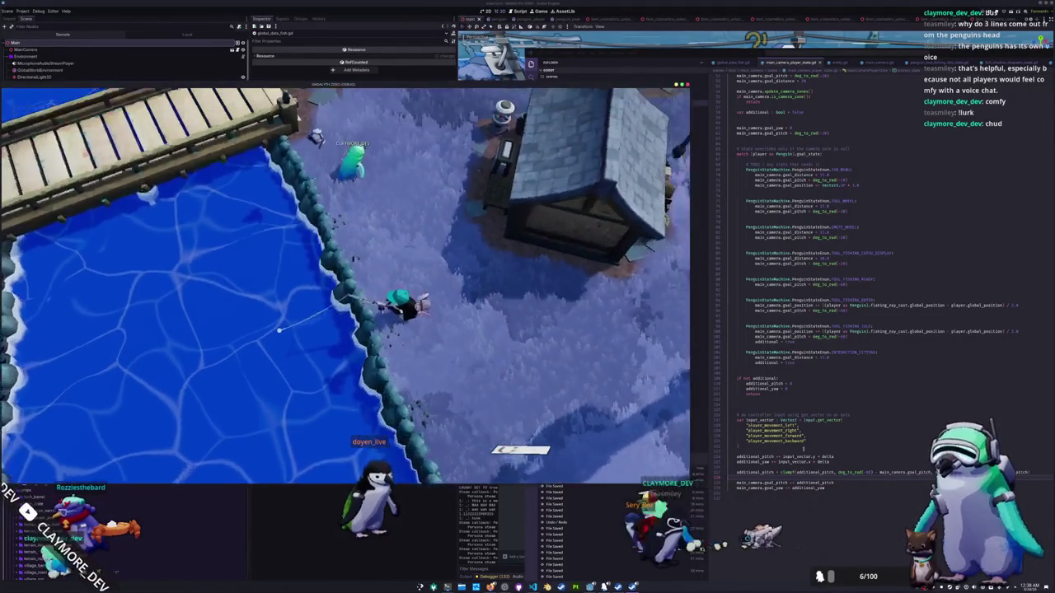
Step: Change the lower clamp angle in the camera script to 0
click(879, 484)
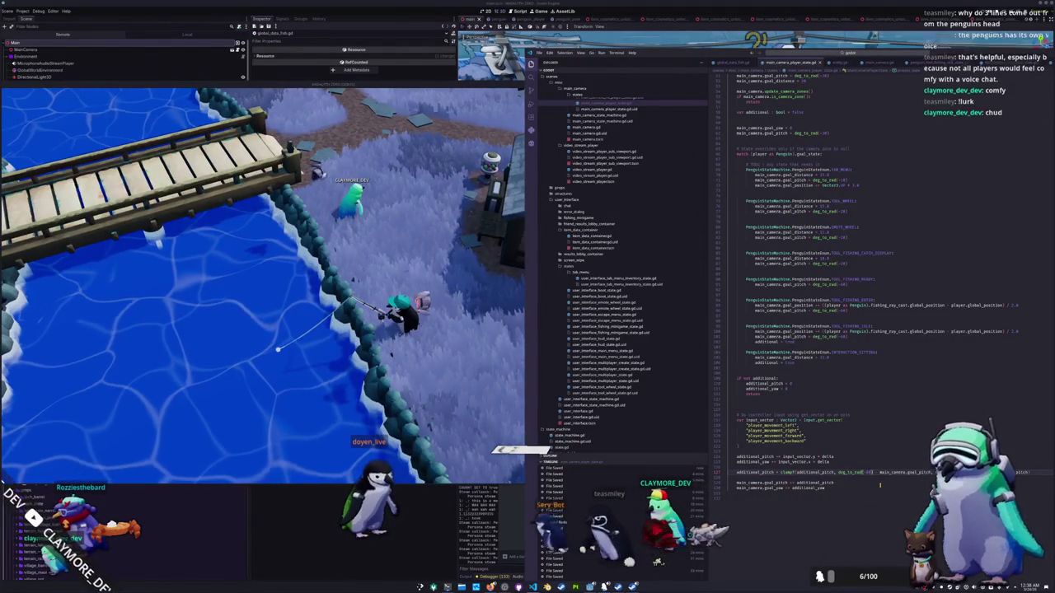
key(ctrl+shift+Left)
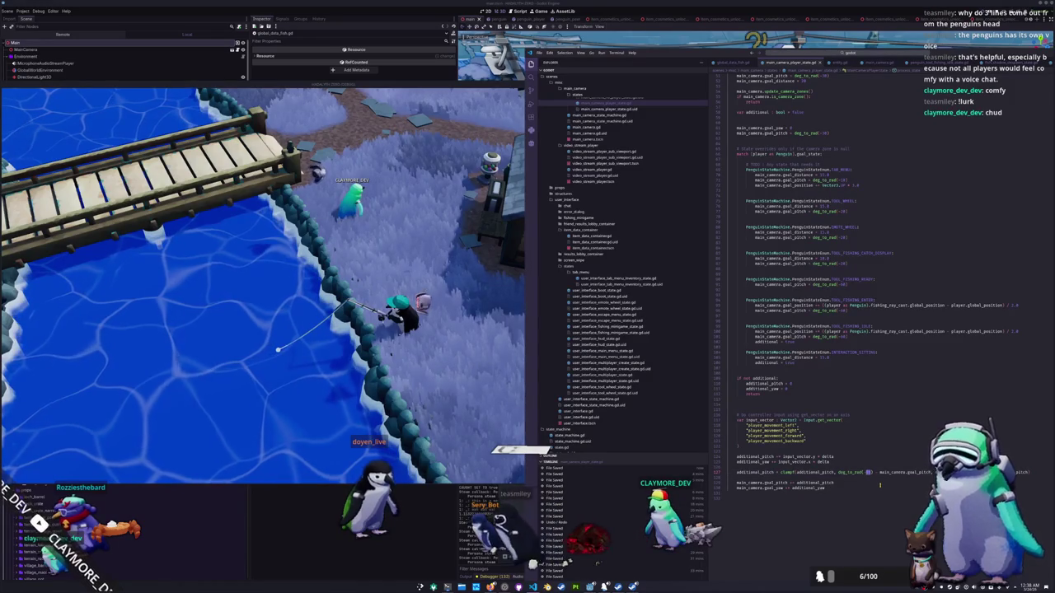
text(0)
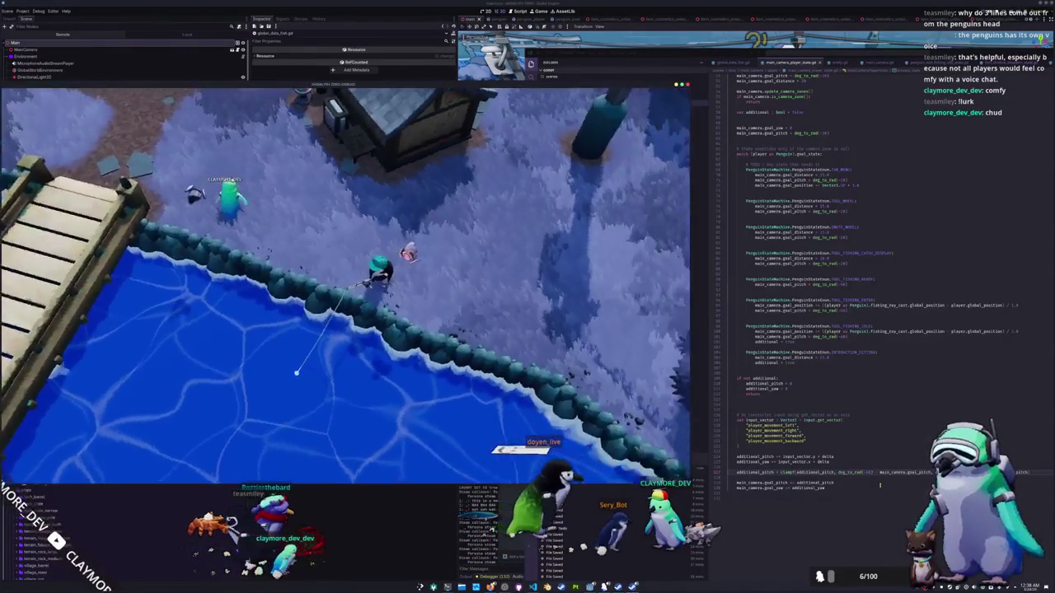
click(879, 485)
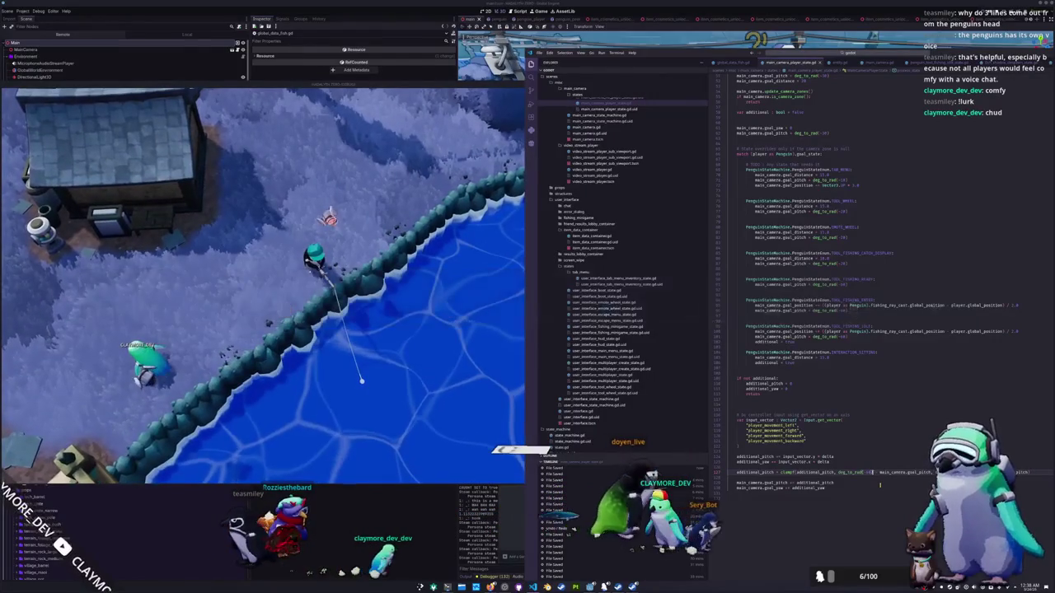
click(879, 485)
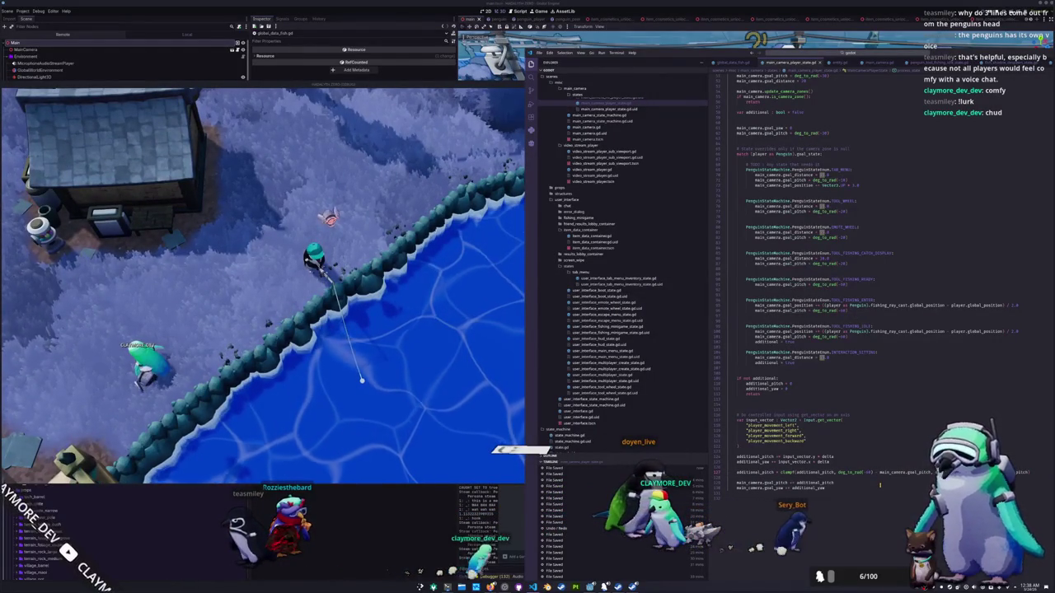
Step: Check the new camera angle in the running game
key(alt+Tab)
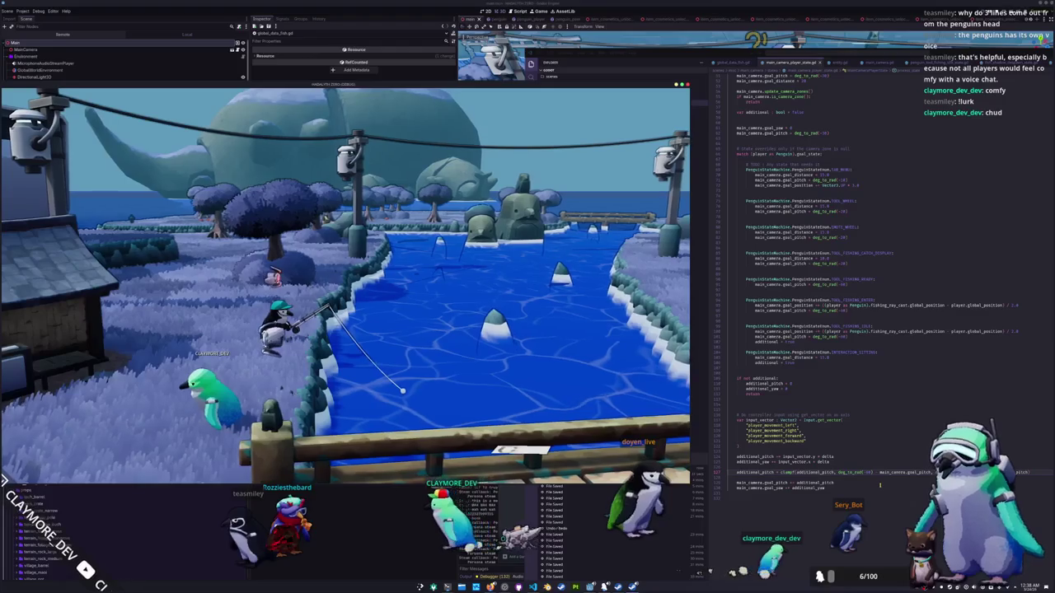
key(alt+Tab)
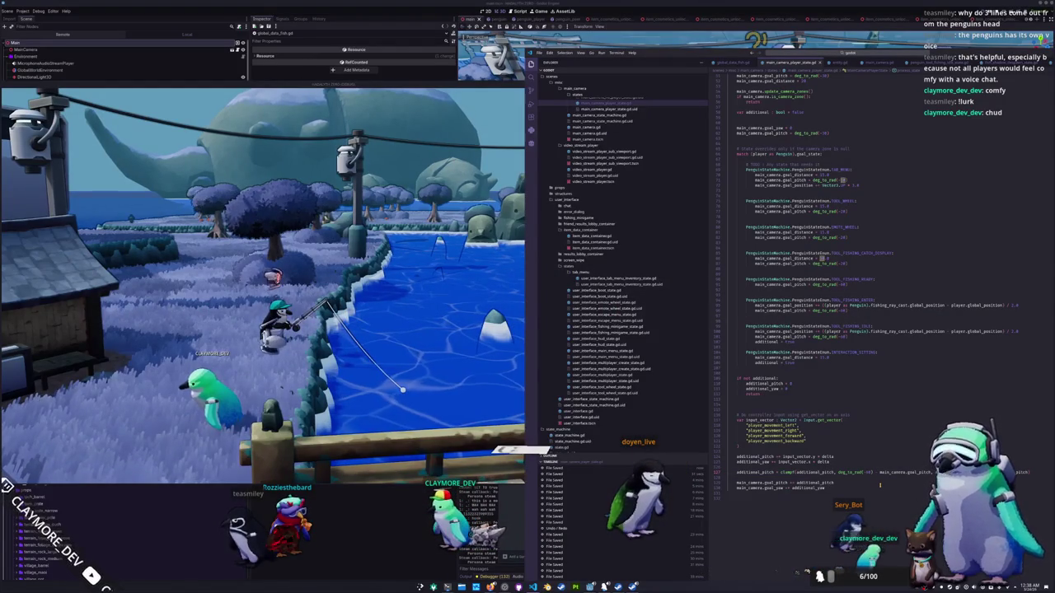
key(alt+Tab)
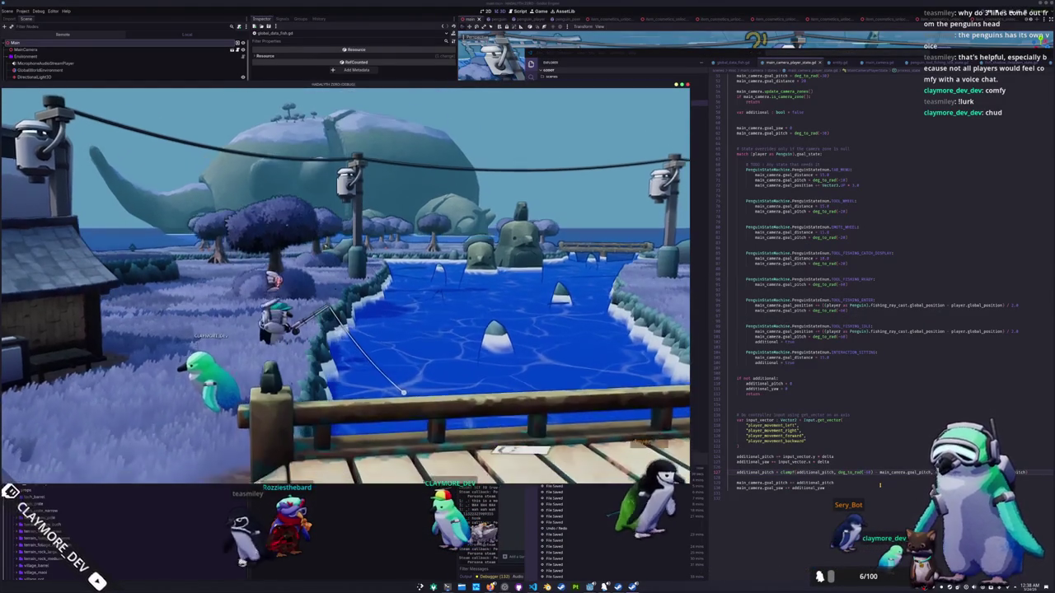